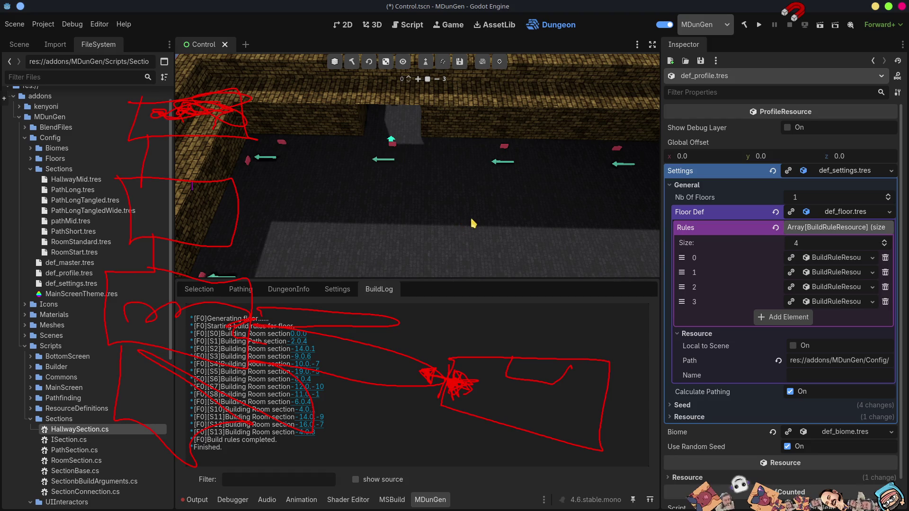
Step: Fly and orbit around the generated dungeon to inspect its brick walls and overall layout
{"action": "key", "text": "f"}
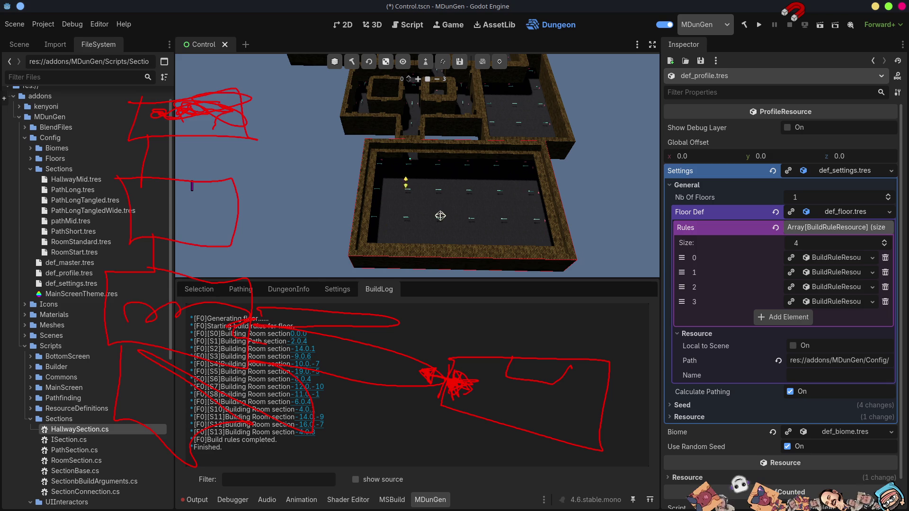
{"action": "scroll", "coordinate": [417, 166], "scroll_direction": "up", "scroll_amount": 5}
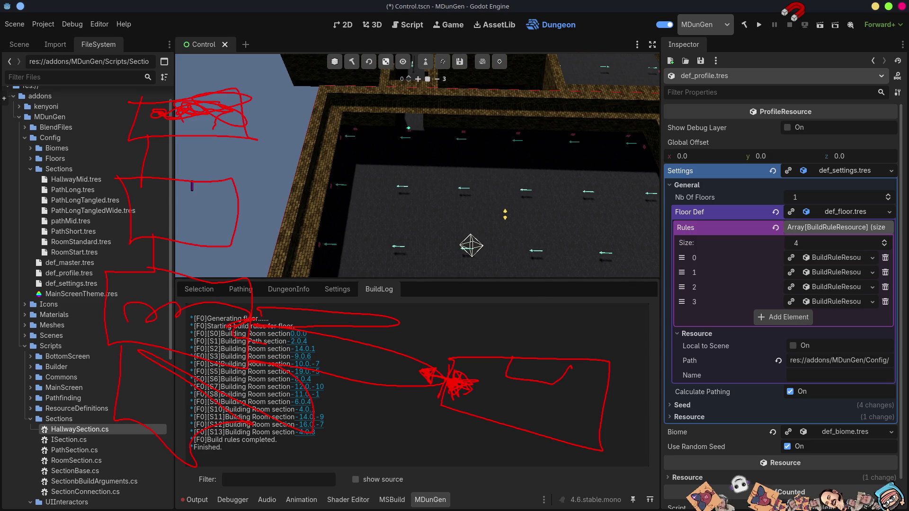
{"action": "key", "text": "w"}
{"action": "key", "text": "w"}
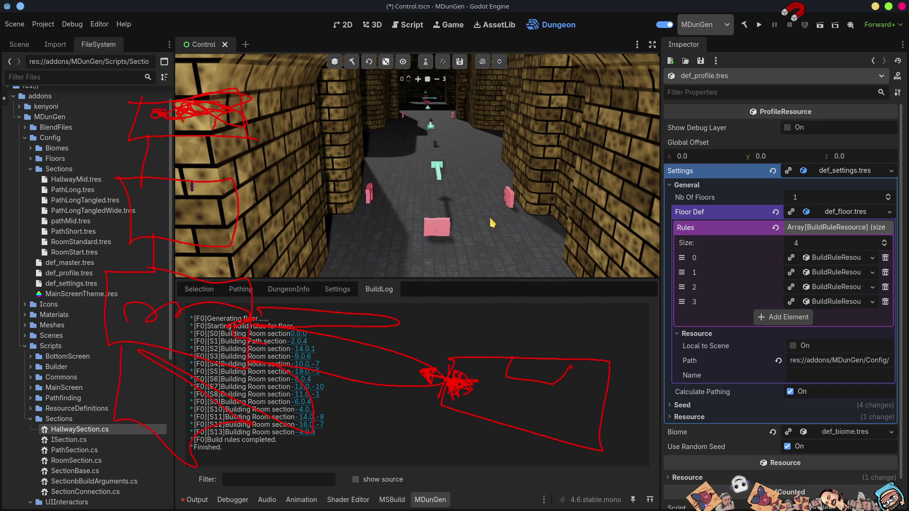
{"action": "key", "text": "e"}
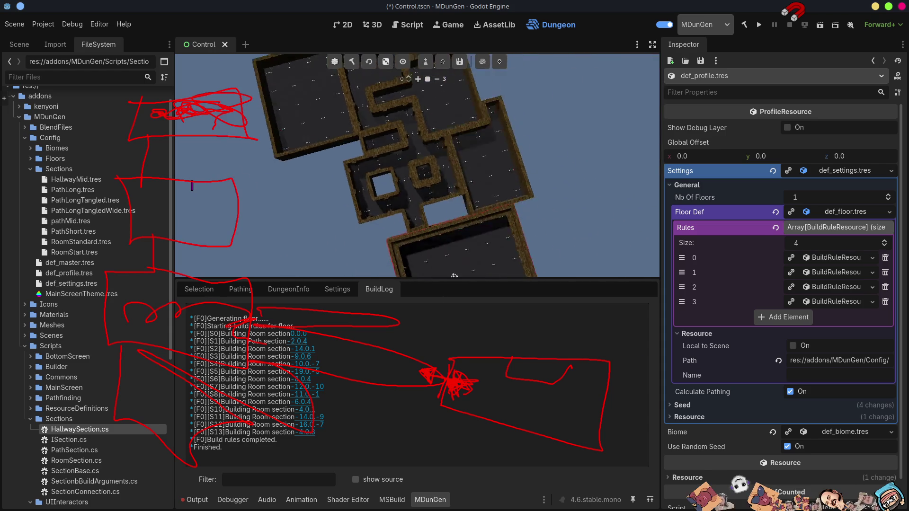
{"action": "key", "text": "q"}
{"action": "key", "text": "q"}
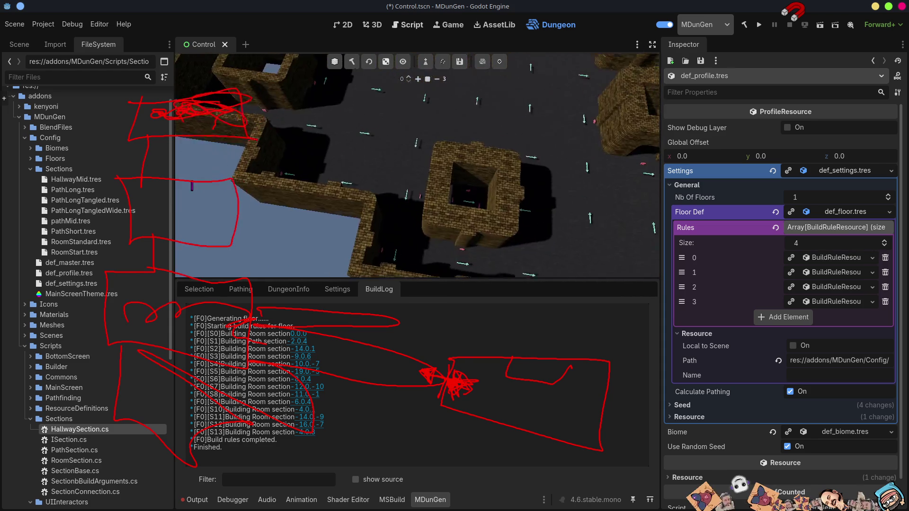
{"action": "key", "text": "q"}
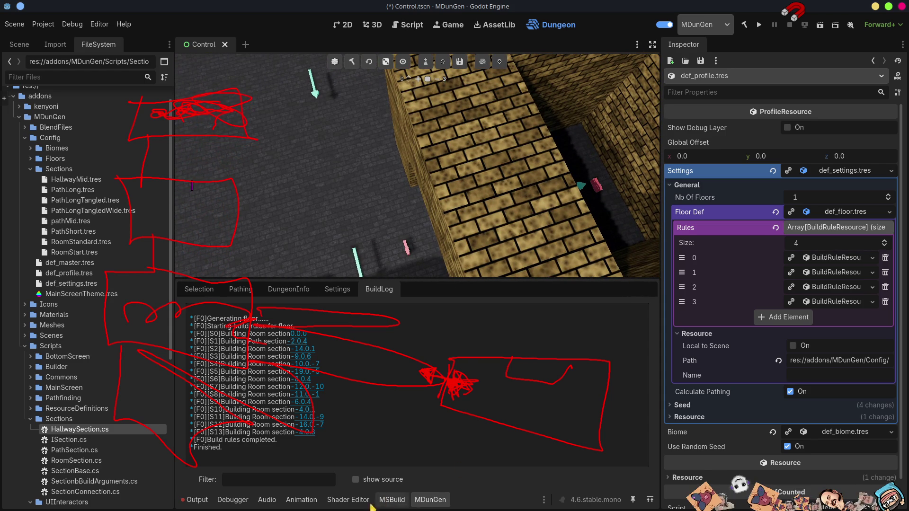
{"action": "scroll", "coordinate": [384, 155], "scroll_direction": "down", "scroll_amount": 10}
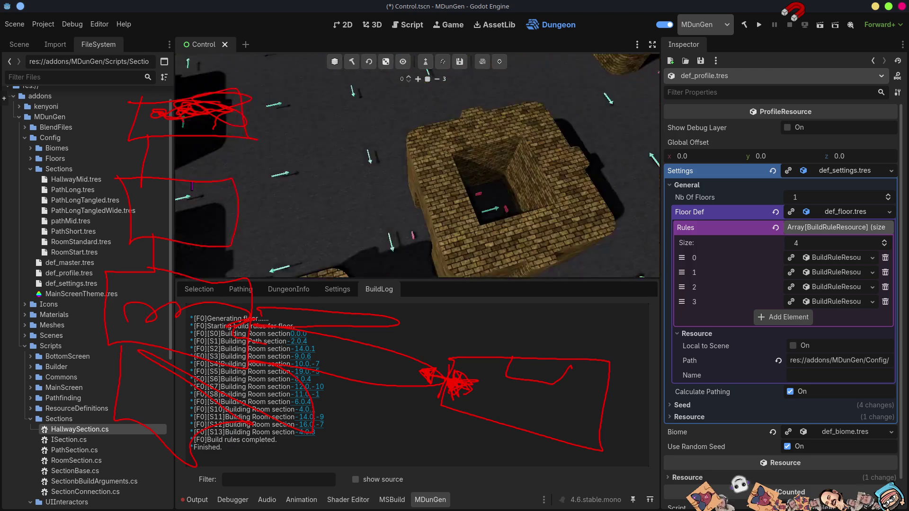
{"action": "mouse_move", "coordinate": [406, 115]}
{"action": "left_mouse_down"}
{"action": "mouse_move", "coordinate": [532, 265]}
{"action": "mouse_move", "coordinate": [389, 153]}
{"action": "left_mouse_up"}
{"action": "scroll", "coordinate": [389, 153], "scroll_direction": "up", "scroll_amount": 5}
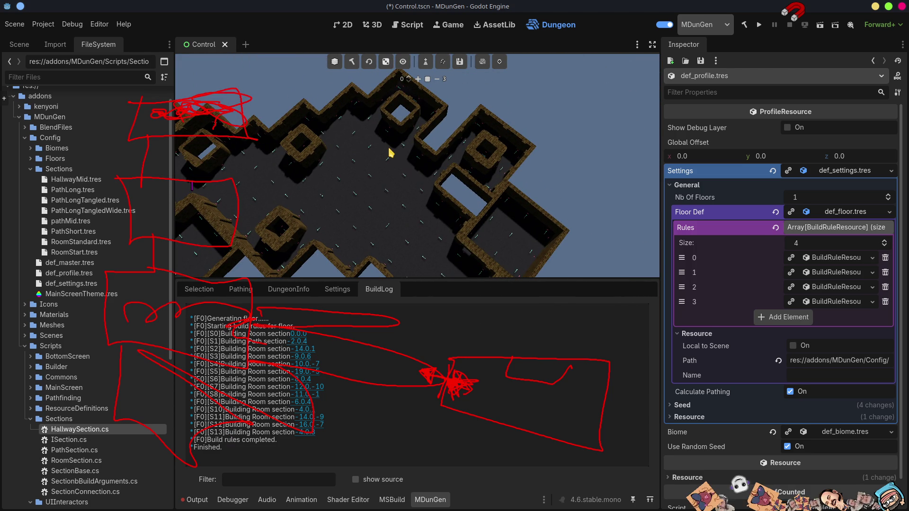
{"action": "scroll", "coordinate": [383, 155], "scroll_direction": "up", "scroll_amount": 10}
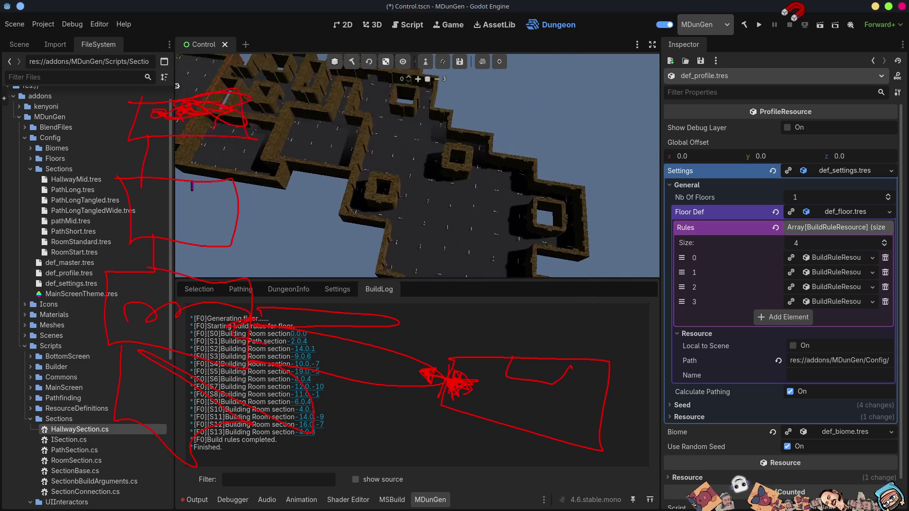
{"action": "scroll", "coordinate": [418, 165], "scroll_direction": "up", "scroll_amount": 5}
{"action": "left_click_drag", "start_coordinate": [418, 166], "coordinate": [417, 116]}
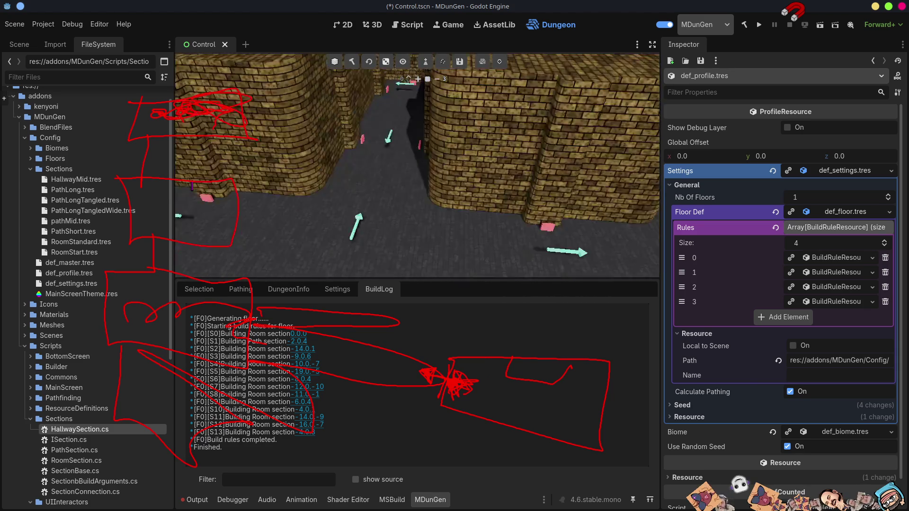
{"action": "scroll", "coordinate": [418, 165], "scroll_direction": "up", "scroll_amount": 3}
{"action": "scroll", "coordinate": [417, 166], "scroll_direction": "up", "scroll_amount": 4}
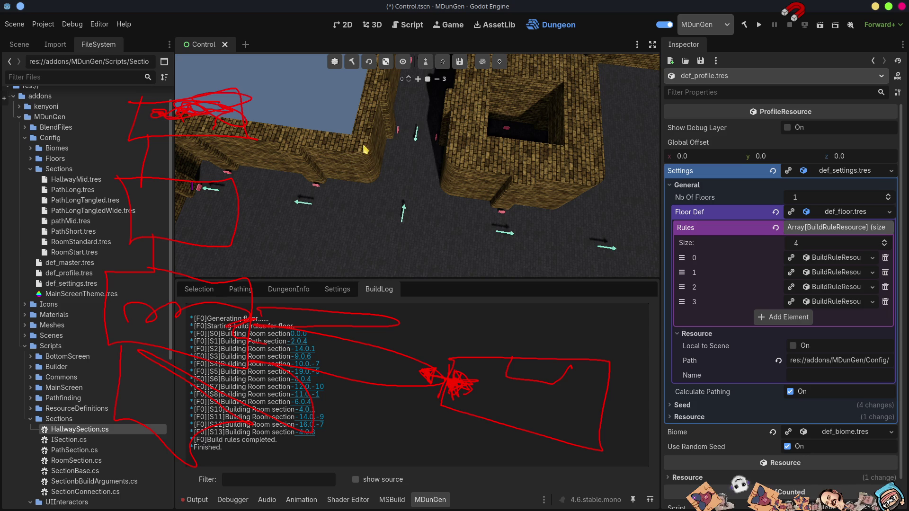
{"action": "left_click_drag", "start_coordinate": [365, 126], "coordinate": [472, 139]}
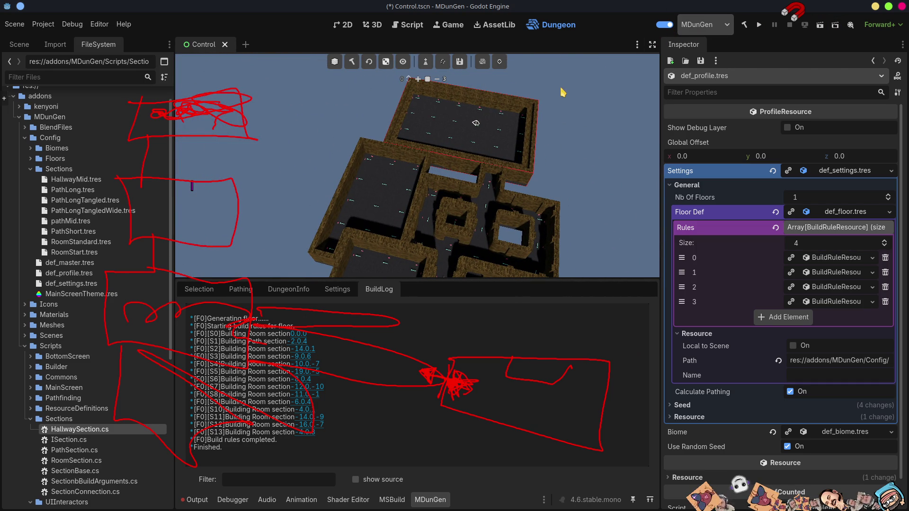
{"action": "key", "text": "super+shift+F11"}
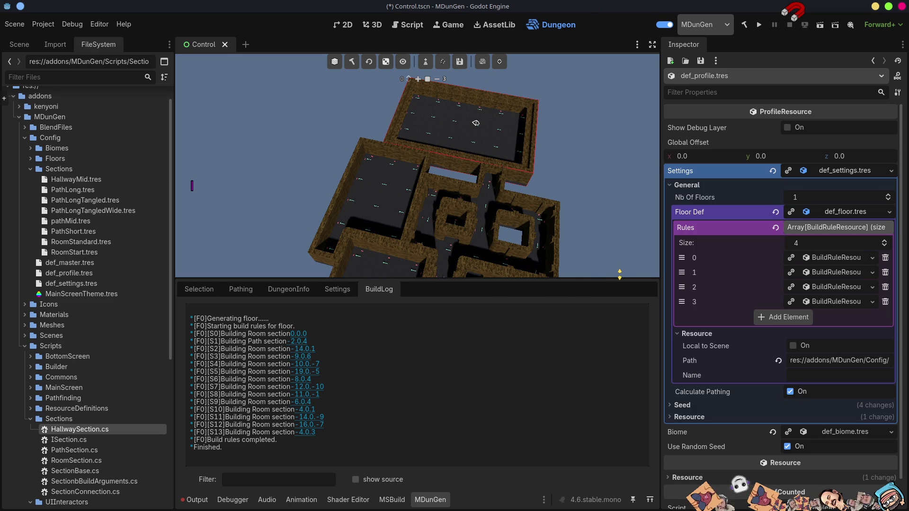
{"action": "mouse_move", "coordinate": [530, 142]}
{"action": "left_mouse_down"}
{"action": "mouse_move", "coordinate": [588, 174]}
{"action": "mouse_move", "coordinate": [567, 189]}
{"action": "left_mouse_up"}
{"action": "scroll", "coordinate": [465, 157], "scroll_direction": "down", "scroll_amount": 5}
{"action": "mouse_move", "coordinate": [438, 211]}
{"action": "left_mouse_down"}
{"action": "mouse_move", "coordinate": [562, 187]}
{"action": "mouse_move", "coordinate": [531, 181]}
{"action": "mouse_move", "coordinate": [531, 154]}
{"action": "mouse_move", "coordinate": [561, 148]}
{"action": "mouse_move", "coordinate": [549, 164]}
{"action": "mouse_move", "coordinate": [577, 170]}
{"action": "mouse_move", "coordinate": [548, 154]}
{"action": "mouse_move", "coordinate": [585, 226]}
{"action": "left_mouse_up"}
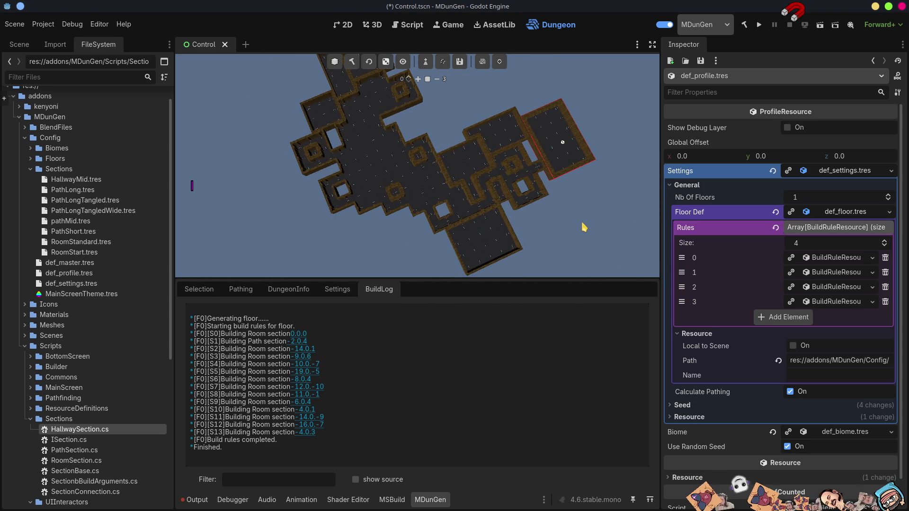
Step: Collapse Settings and expand def_biome.tres Walls entry 0 (W) to show its three wall scenes
{"action": "left_click", "coordinate": [803, 170]}
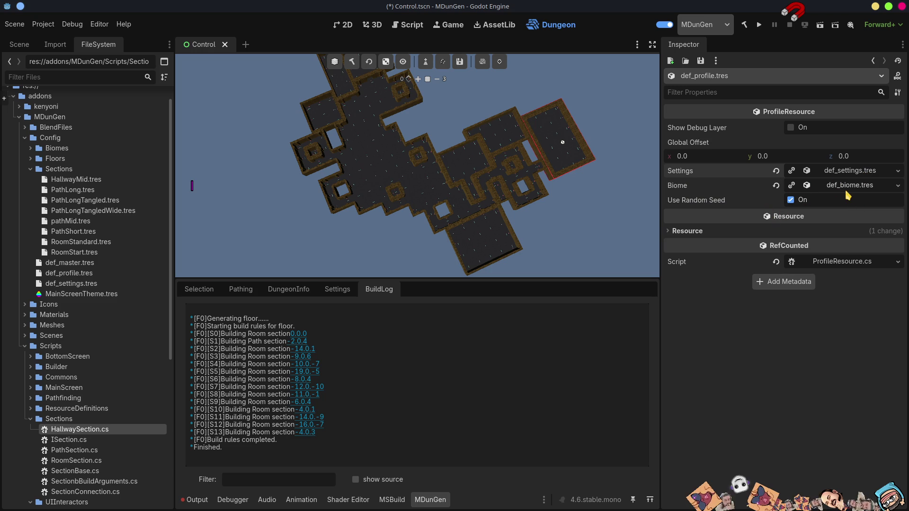
{"action": "left_click", "coordinate": [849, 185]}
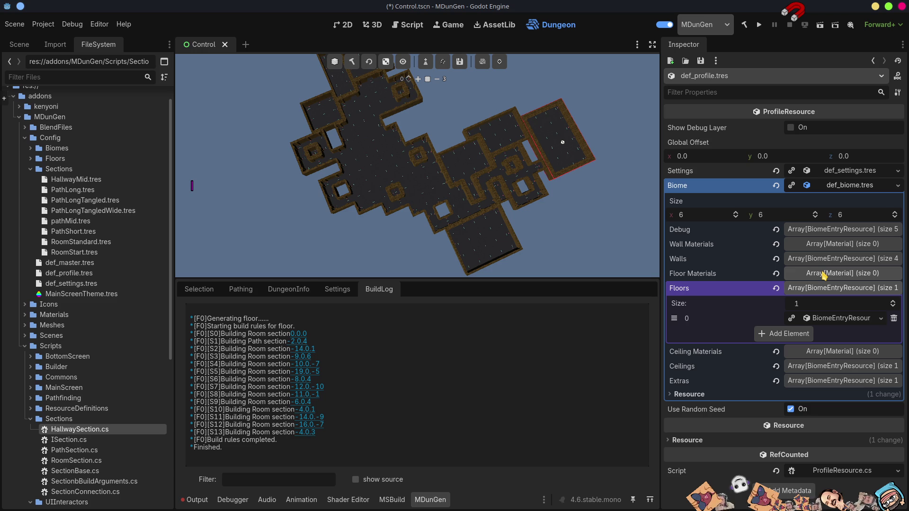
{"action": "left_click", "coordinate": [827, 261]}
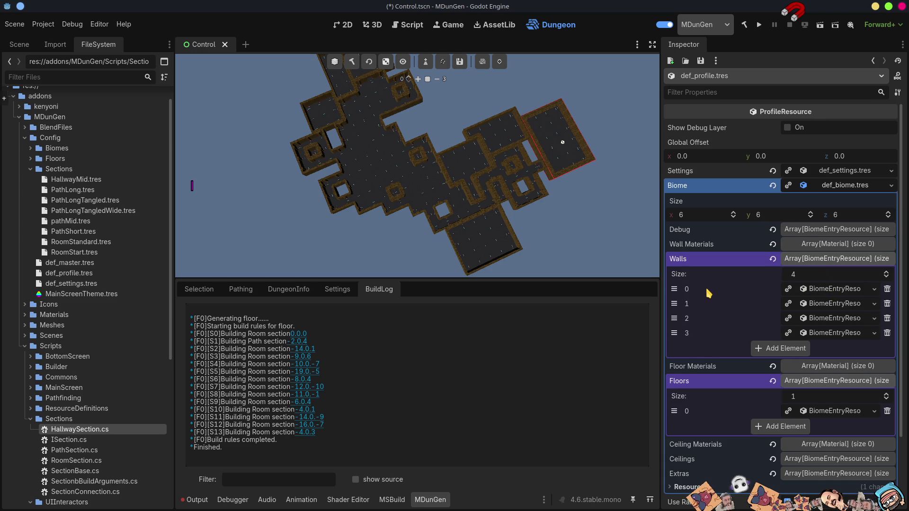
{"action": "left_click", "coordinate": [833, 290]}
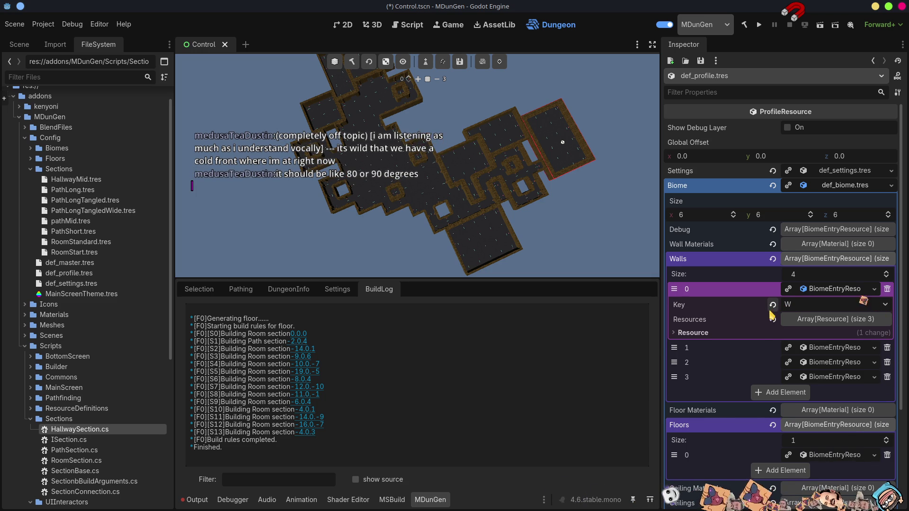
{"action": "left_click", "coordinate": [847, 319]}
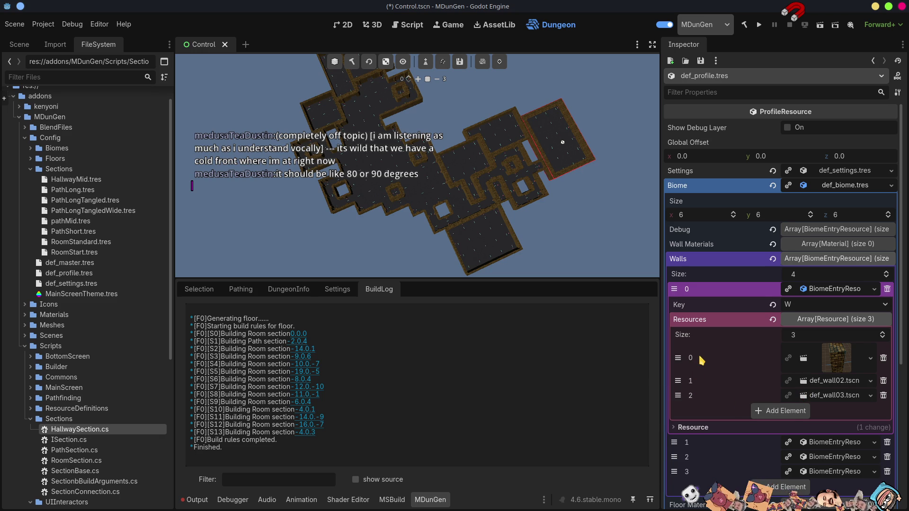
{"action": "scroll", "coordinate": [562, 142], "scroll_direction": "up", "scroll_amount": 5}
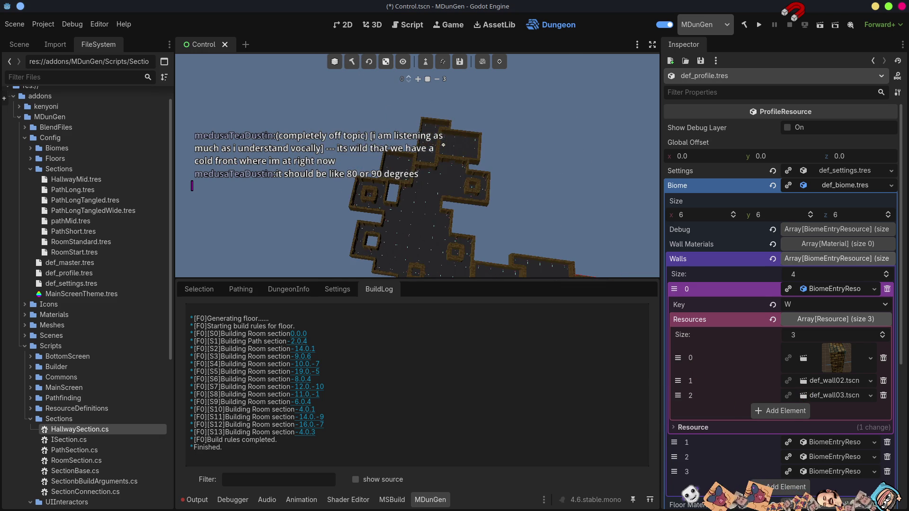
{"action": "key", "text": "w"}
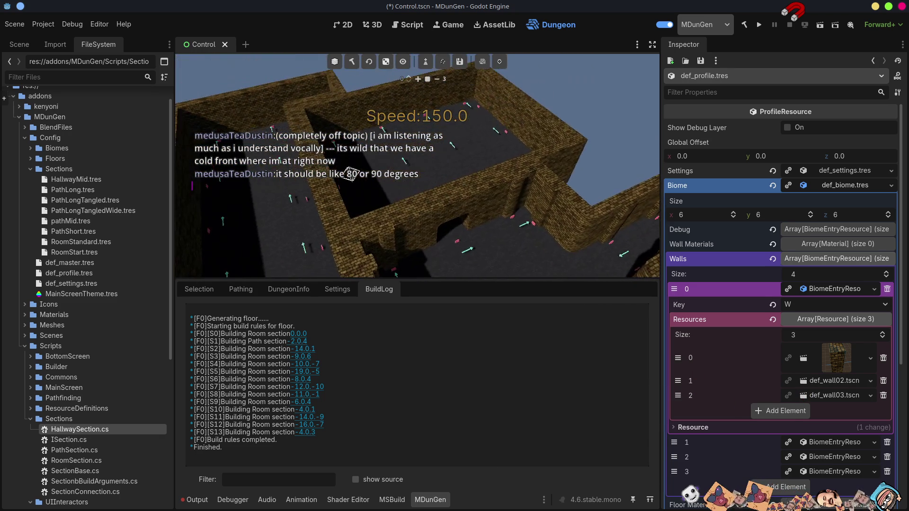
{"action": "key", "text": "w"}
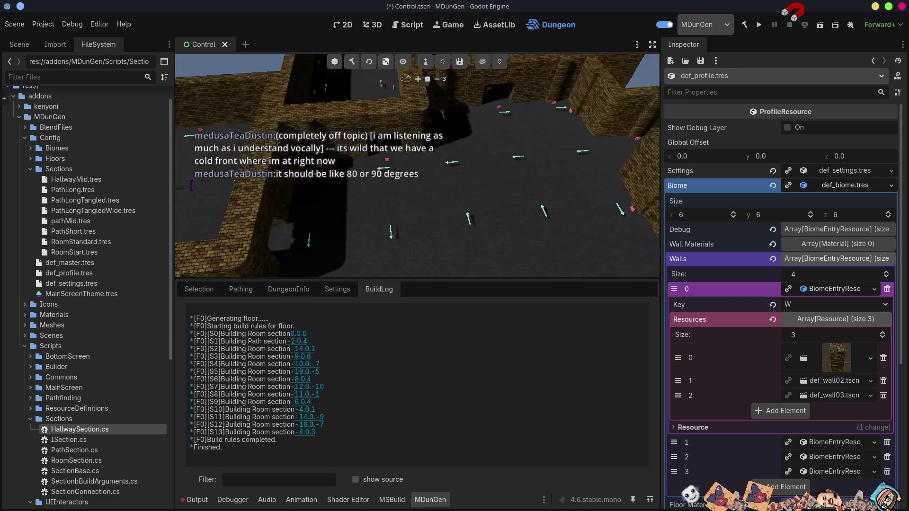
{"action": "scroll", "coordinate": [418, 166], "scroll_direction": "down", "scroll_amount": 3}
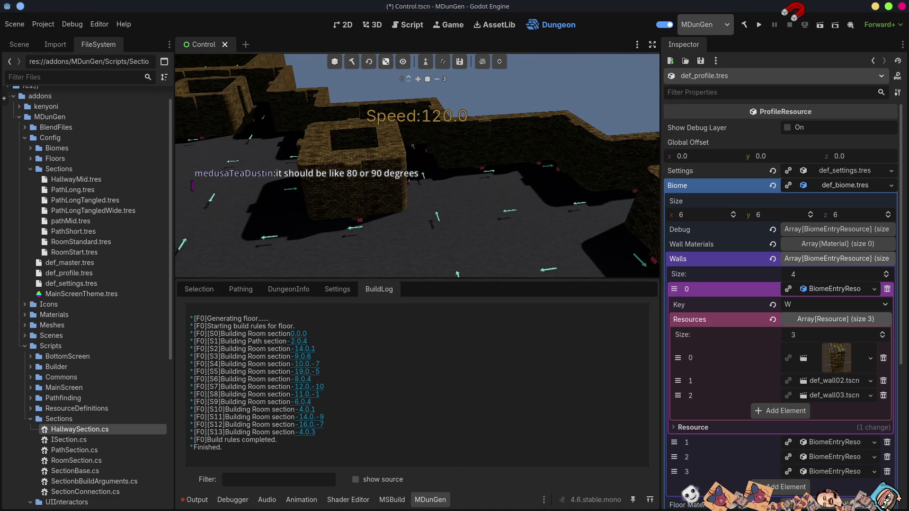
{"action": "key", "text": "w"}
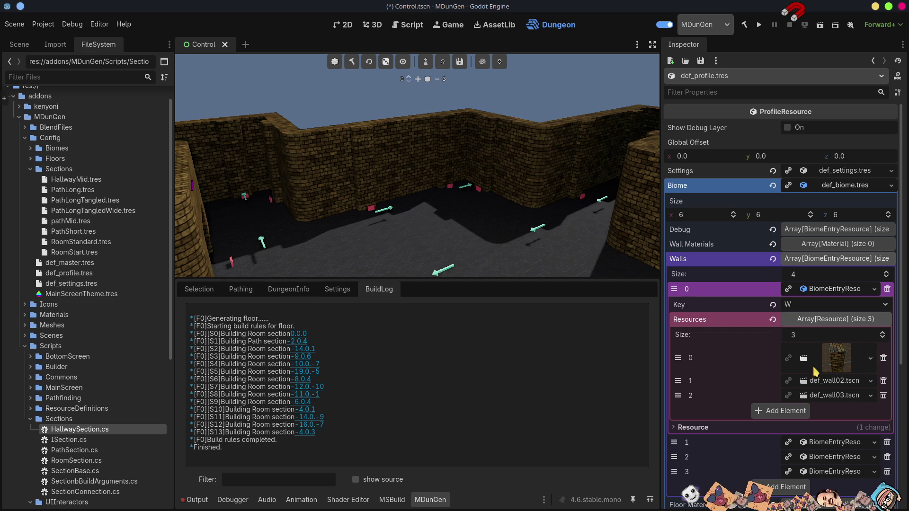
{"action": "left_click", "coordinate": [839, 382]}
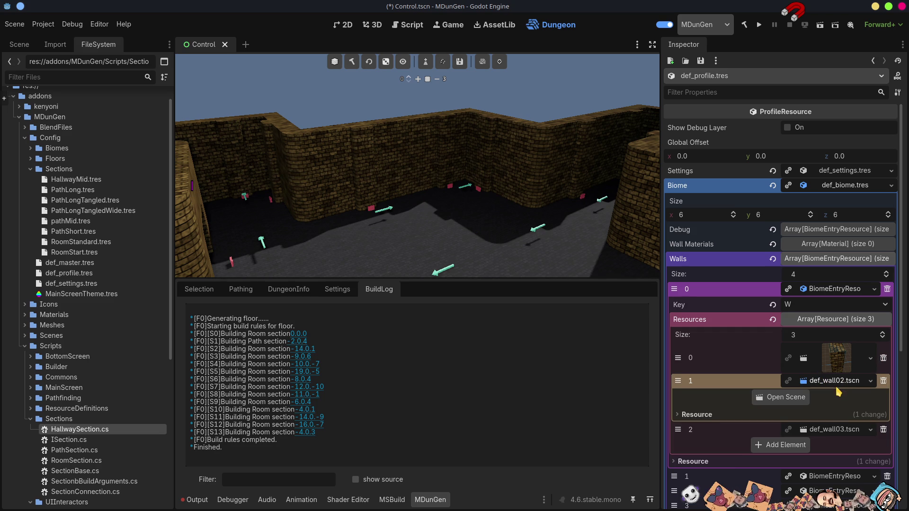
{"action": "left_click", "coordinate": [840, 384]}
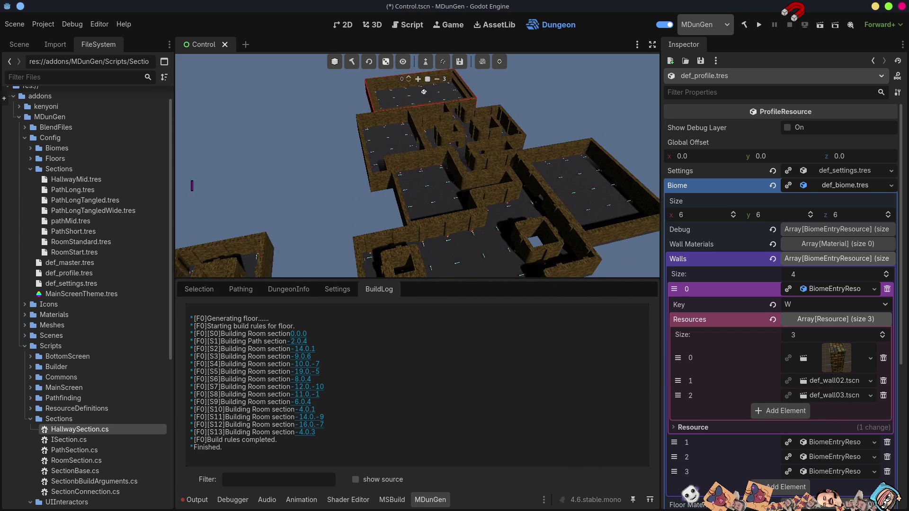
{"action": "left_click", "coordinate": [822, 320]}
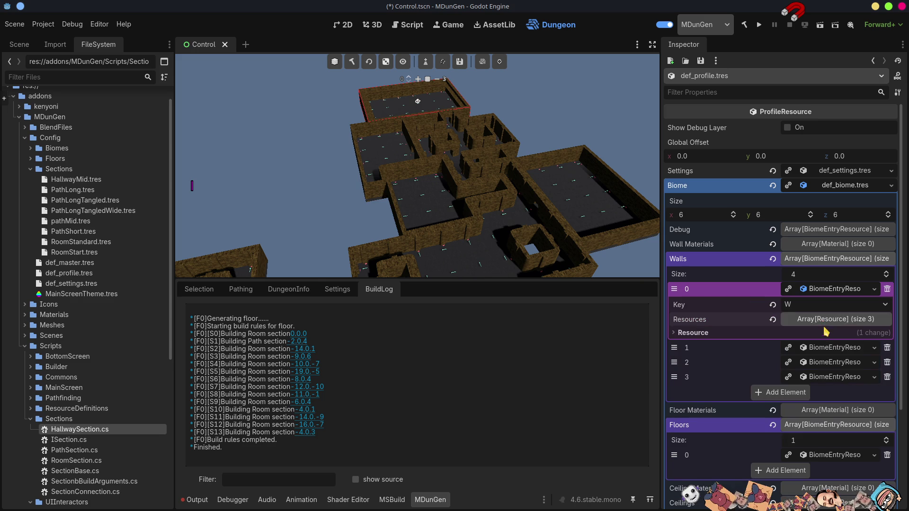
Step: Expand the WD wall entry's def_wallopening resources and open def_wallopening02.tscn in its own tab
{"action": "left_click", "coordinate": [822, 347]}
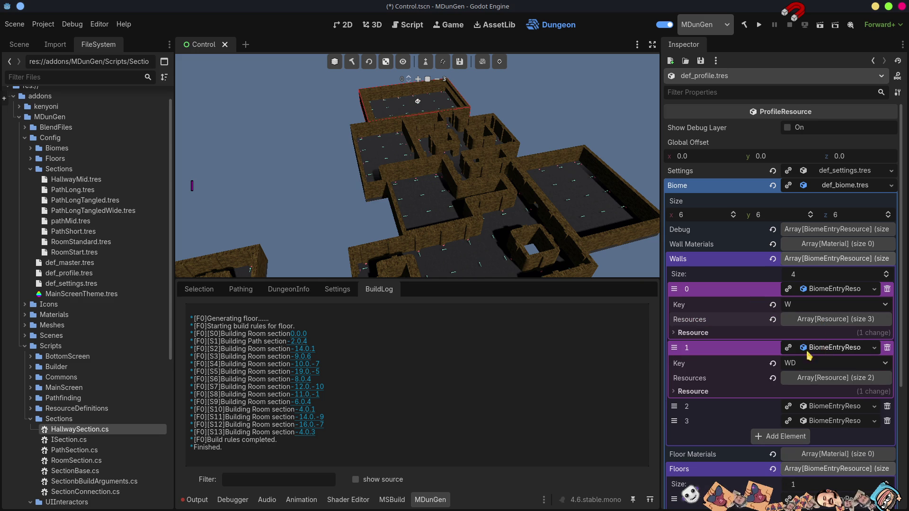
{"action": "left_click", "coordinate": [825, 378]}
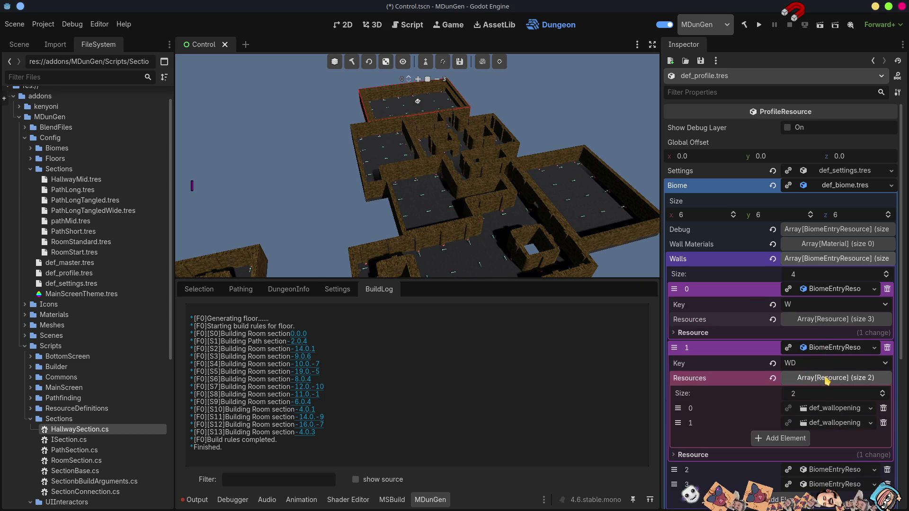
{"action": "left_click", "coordinate": [833, 410]}
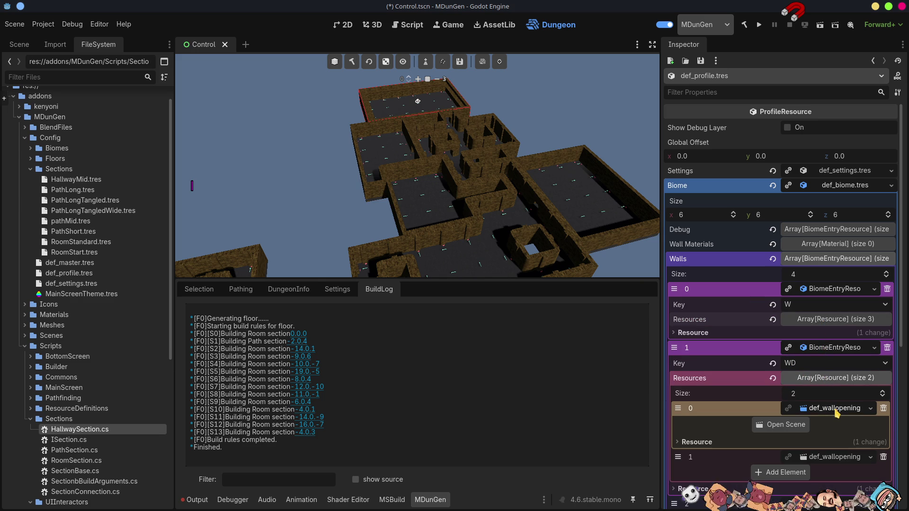
{"action": "left_click", "coordinate": [835, 459]}
{"action": "scroll", "coordinate": [814, 331], "scroll_direction": "down", "scroll_amount": 5}
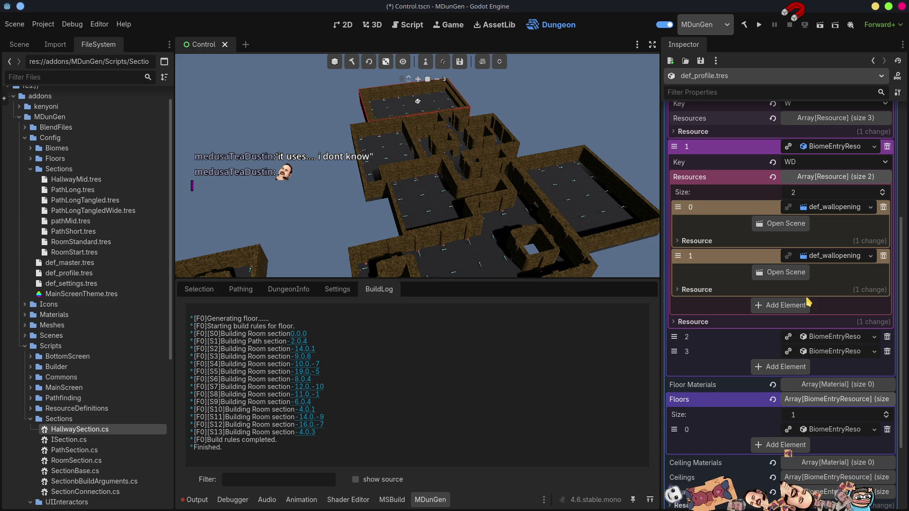
{"action": "left_click", "coordinate": [838, 207]}
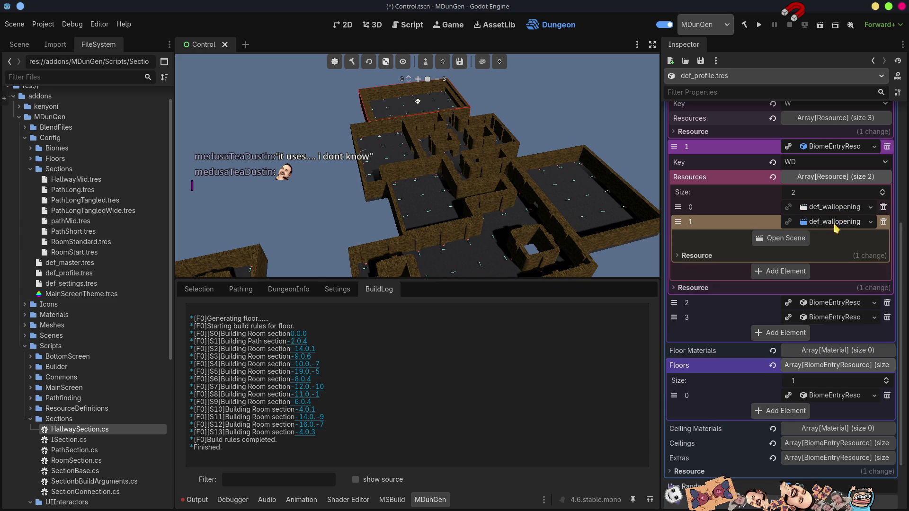
{"action": "left_click", "coordinate": [834, 222]}
{"action": "left_click", "coordinate": [833, 268]}
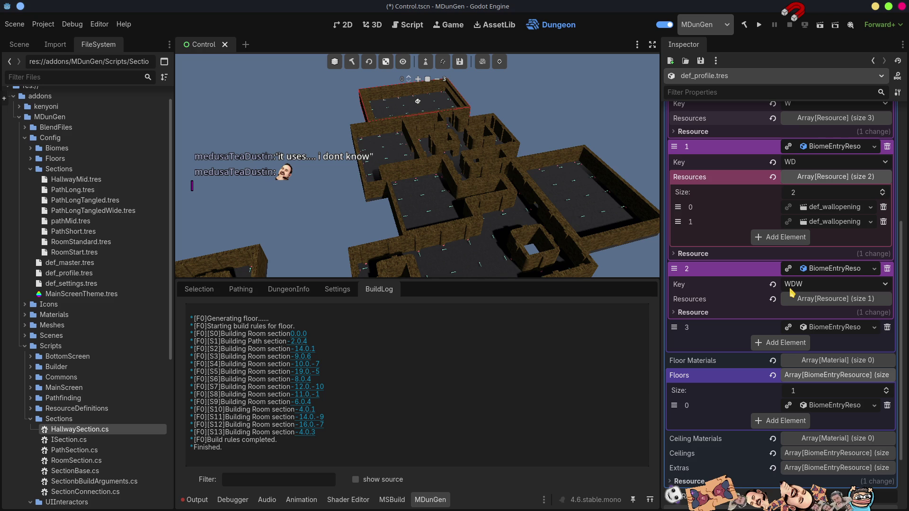
{"action": "left_click", "coordinate": [826, 223]}
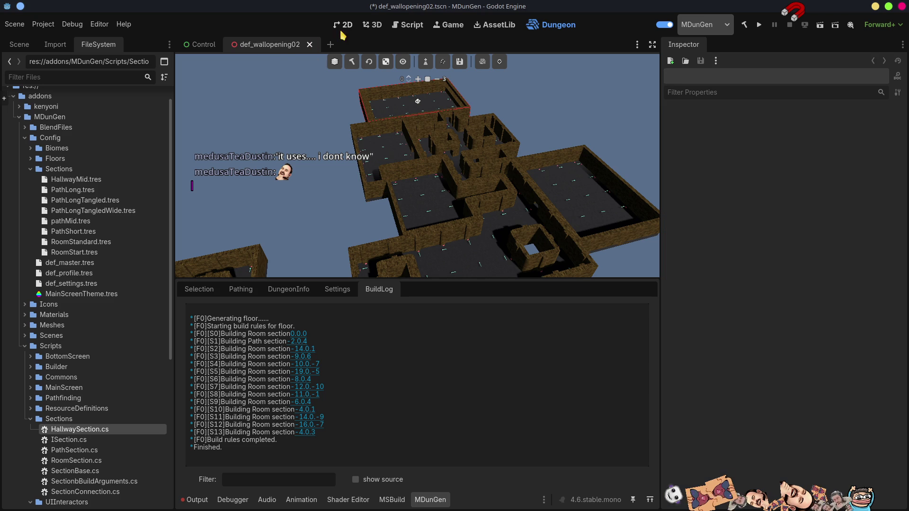
{"action": "left_click", "coordinate": [374, 29]}
{"action": "scroll", "coordinate": [454, 213], "scroll_direction": "down", "scroll_amount": 3}
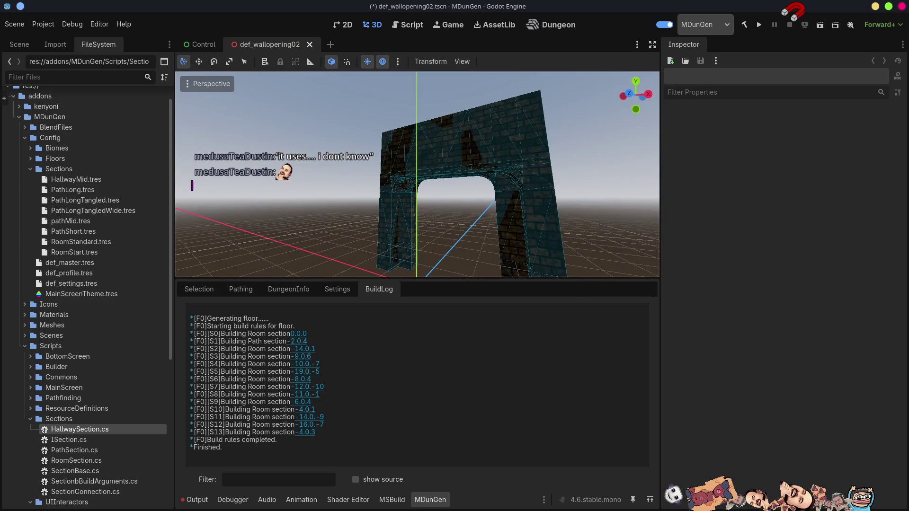
{"action": "mouse_move", "coordinate": [417, 175]}
{"action": "left_mouse_down"}
{"action": "mouse_move", "coordinate": [426, 170]}
{"action": "mouse_move", "coordinate": [407, 199]}
{"action": "mouse_move", "coordinate": [411, 168]}
{"action": "left_mouse_up"}
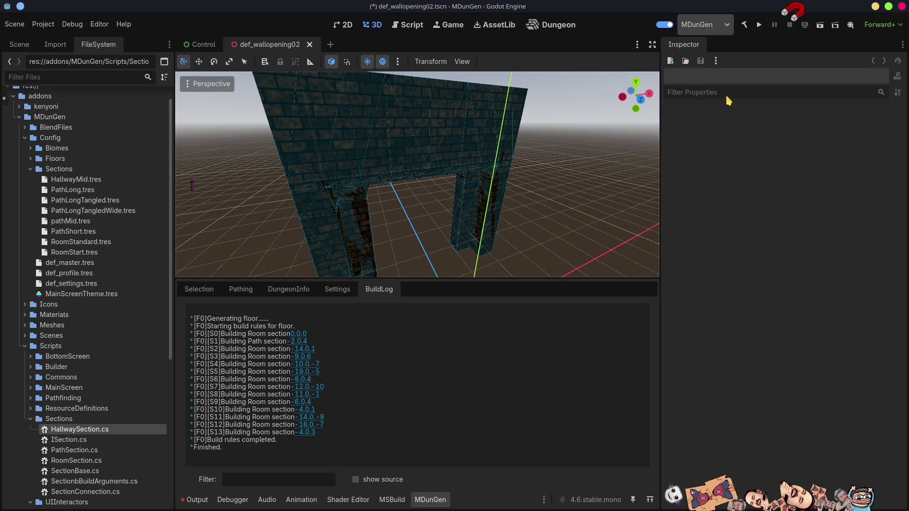
{"action": "left_click", "coordinate": [554, 27]}
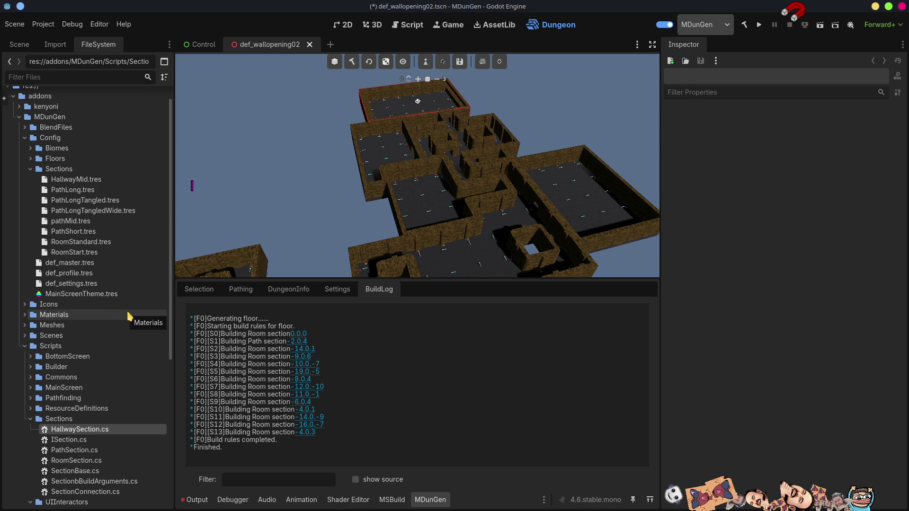
Step: Select def_biome.tres, collapse Walls and Floors, and expand the Extras entry keyed ARCH
{"action": "left_click", "coordinate": [31, 149]}
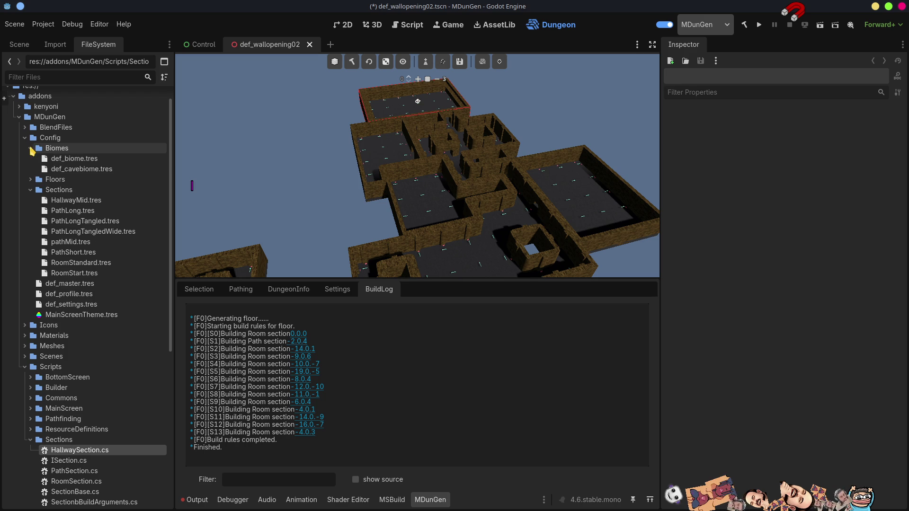
{"action": "left_click", "coordinate": [69, 161]}
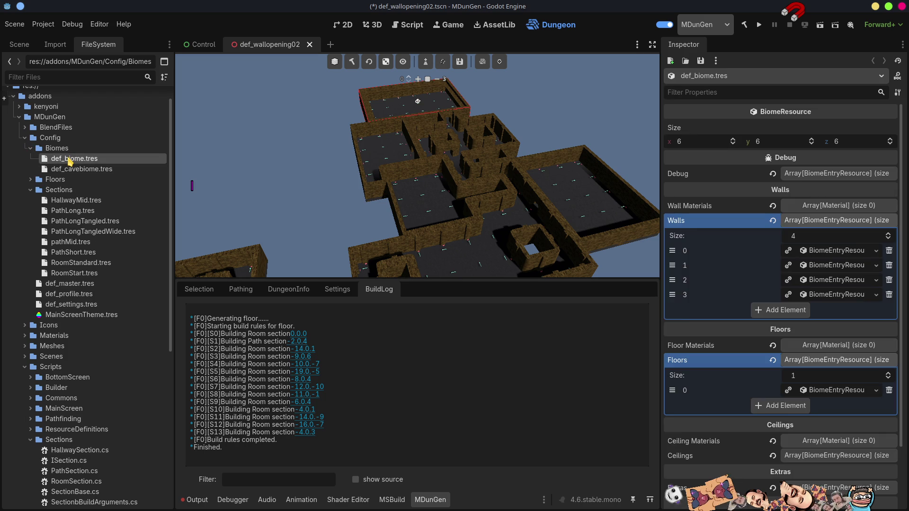
{"action": "left_click", "coordinate": [818, 223]}
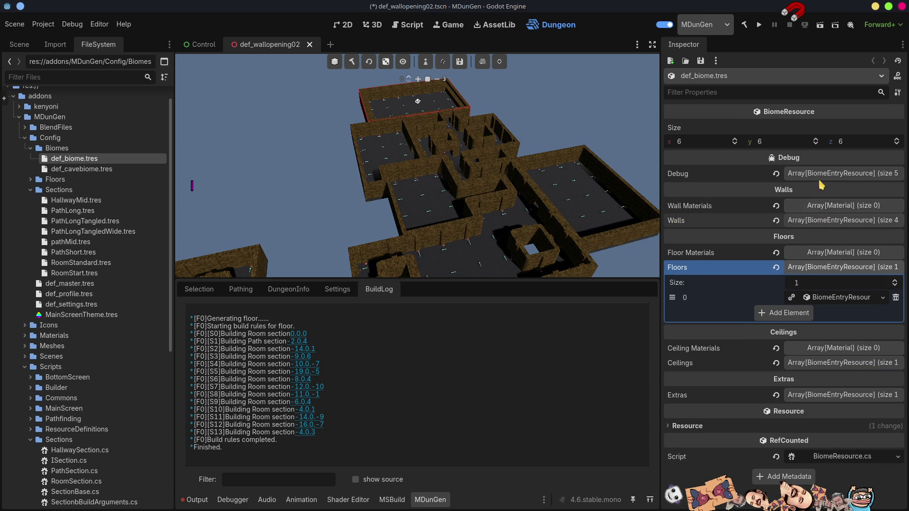
{"action": "left_click", "coordinate": [839, 268]}
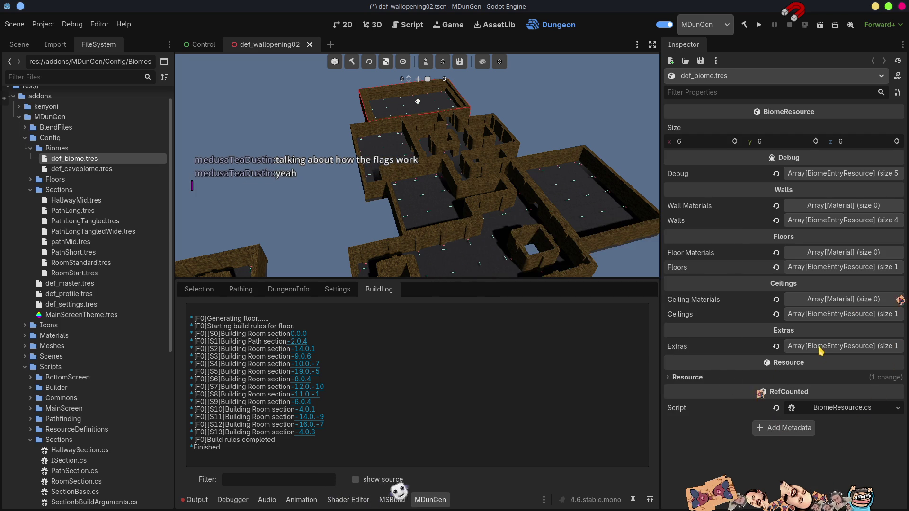
{"action": "left_click", "coordinate": [800, 346]}
{"action": "left_click", "coordinate": [828, 377]}
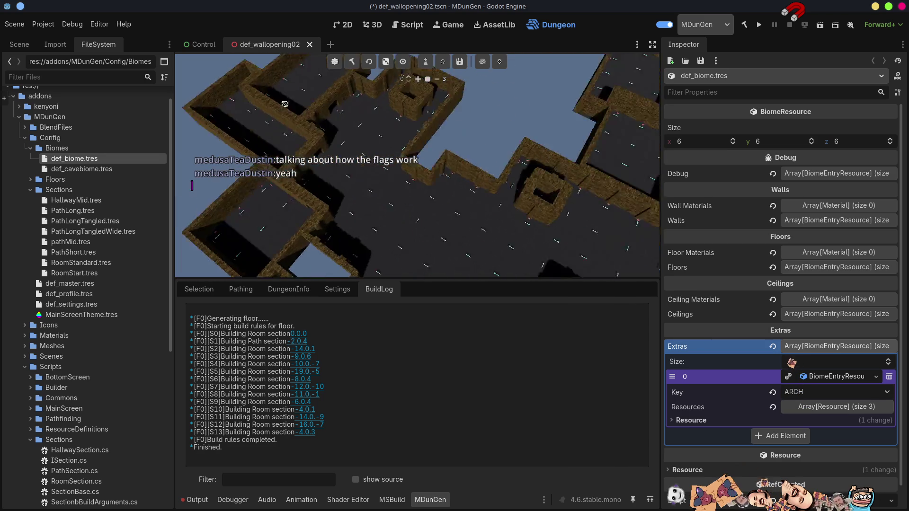
{"action": "left_click", "coordinate": [403, 61]}
Step: Turn on Extras visibility in the dungeon preview
{"action": "left_click", "coordinate": [408, 111]}
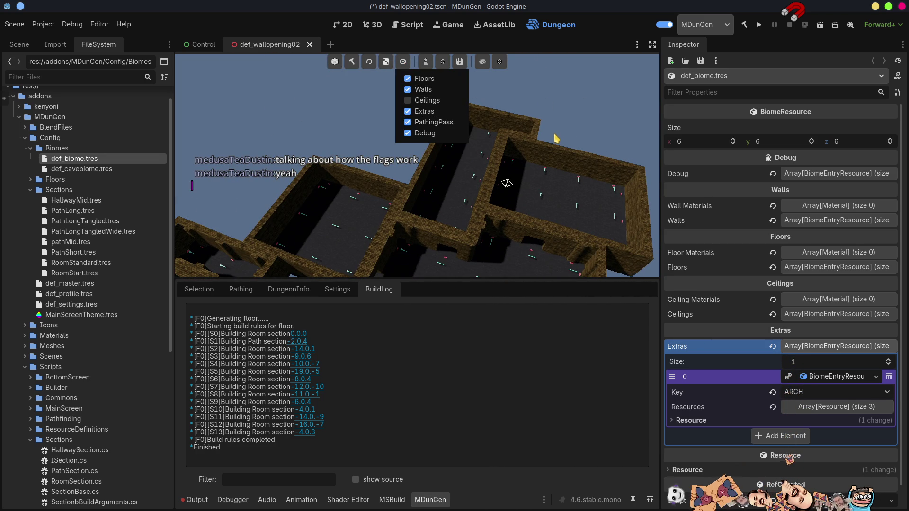
{"action": "left_click", "coordinate": [575, 126]}
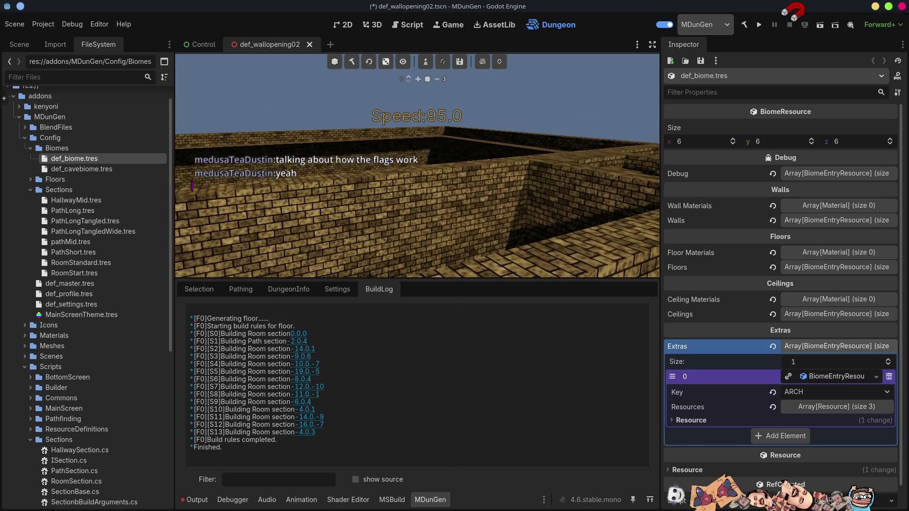
{"action": "scroll", "coordinate": [414, 191], "scroll_direction": "down", "scroll_amount": 5}
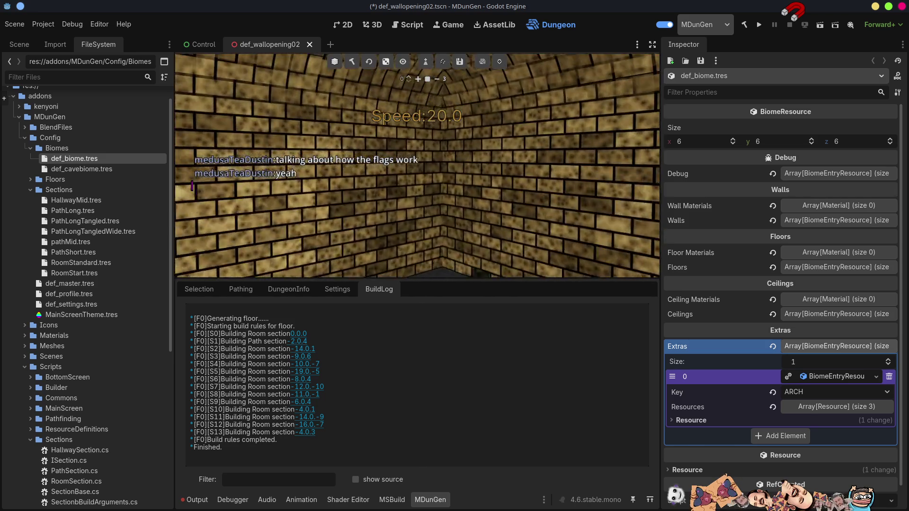
{"action": "scroll", "coordinate": [417, 166], "scroll_direction": "up", "scroll_amount": 2}
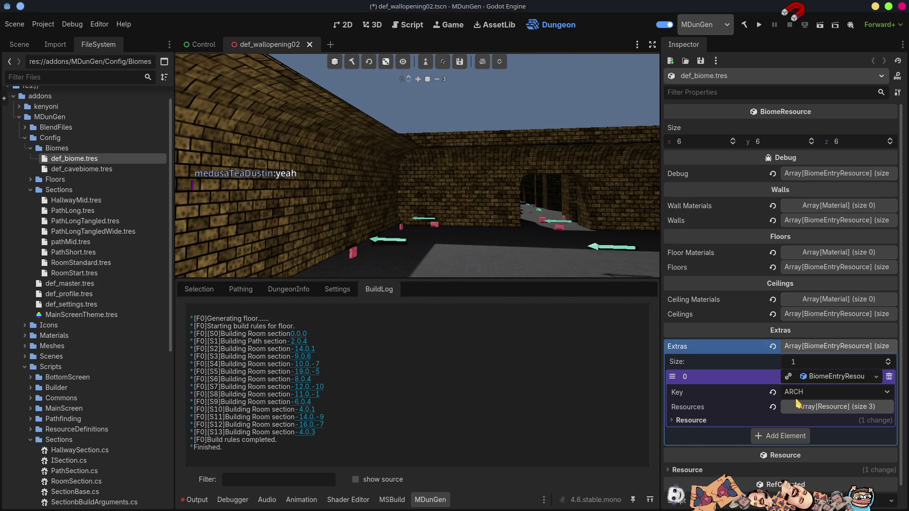
Step: Expand the ARCH entry's resources and open def_hallwayarch01.tscn in a new tab
{"action": "left_click", "coordinate": [829, 408]}
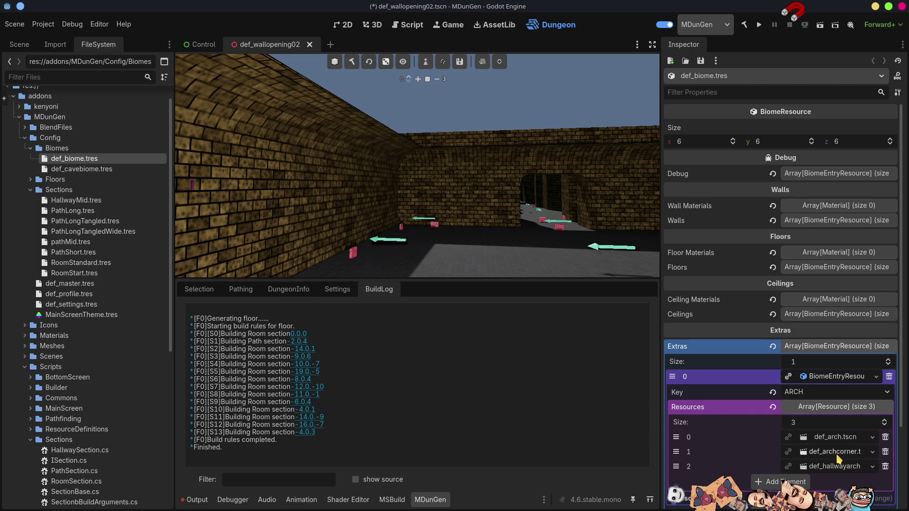
{"action": "left_click_drag", "start_coordinate": [570, 242], "coordinate": [662, 243]}
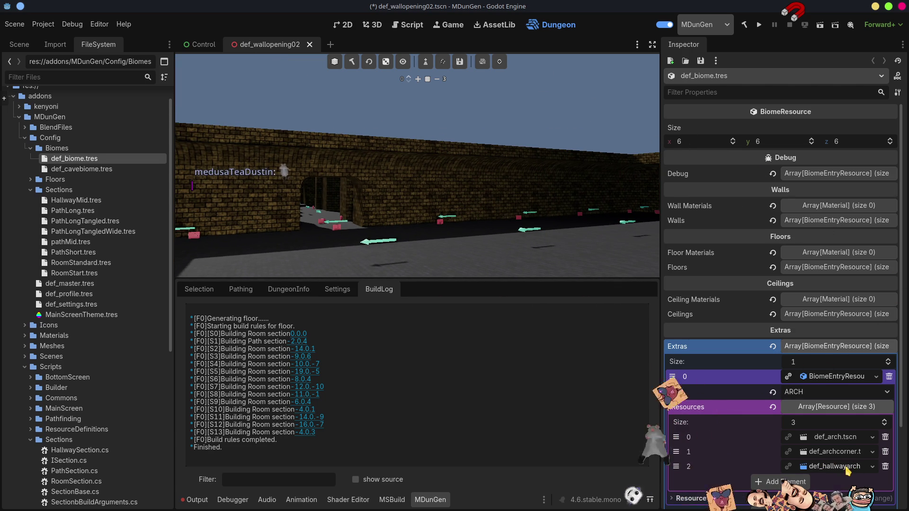
{"action": "left_click", "coordinate": [846, 467]}
{"action": "left_click", "coordinate": [781, 350]}
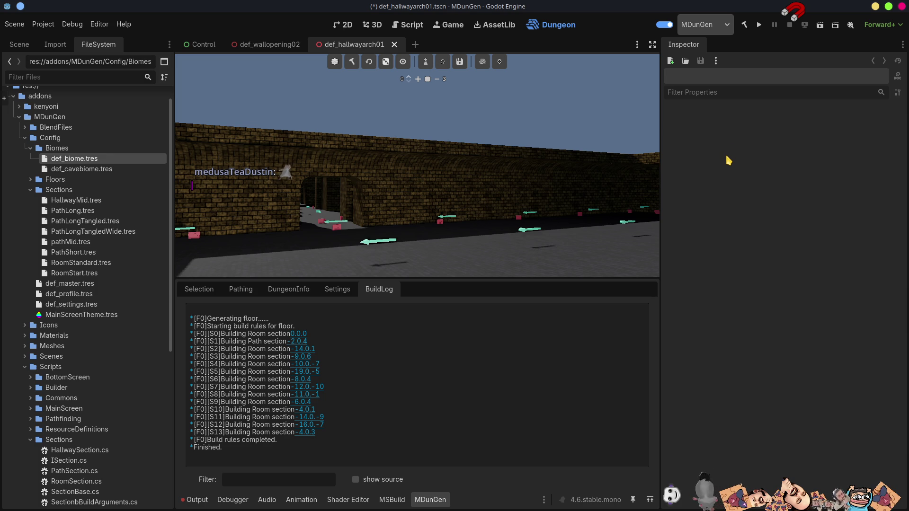
Step: Show def_hallwayarch01 in 3D, enlarge the viewport over the build log, and orbit the arch
{"action": "left_click", "coordinate": [374, 25]}
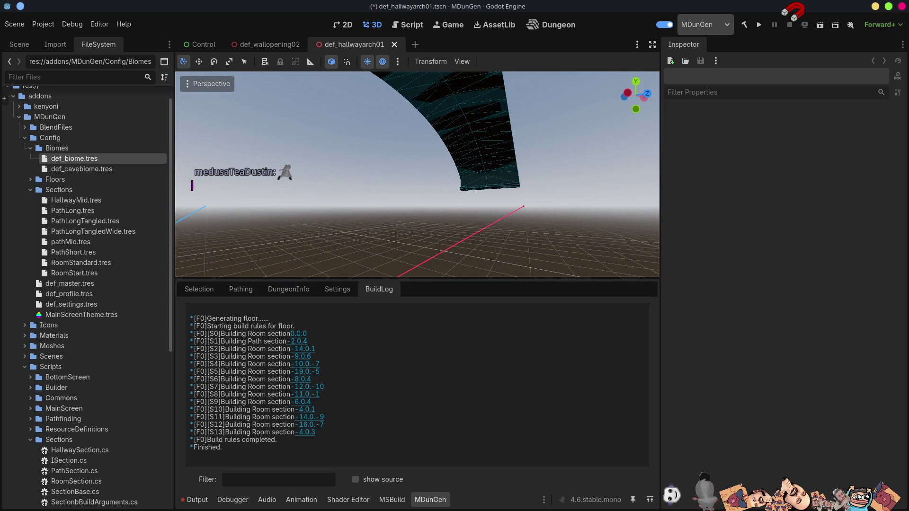
{"action": "scroll", "coordinate": [417, 174], "scroll_direction": "up", "scroll_amount": 3}
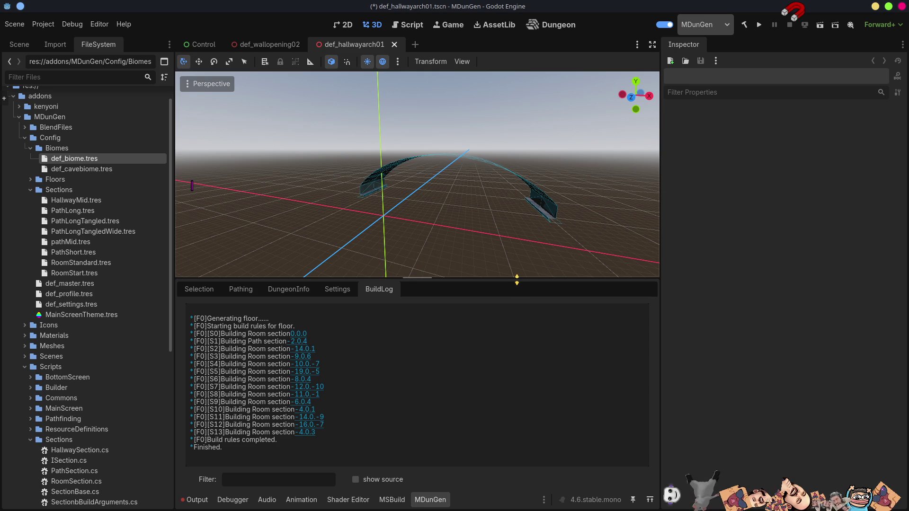
{"action": "left_click_drag", "start_coordinate": [516, 280], "coordinate": [514, 369]}
{"action": "left_click_drag", "start_coordinate": [506, 315], "coordinate": [448, 144]}
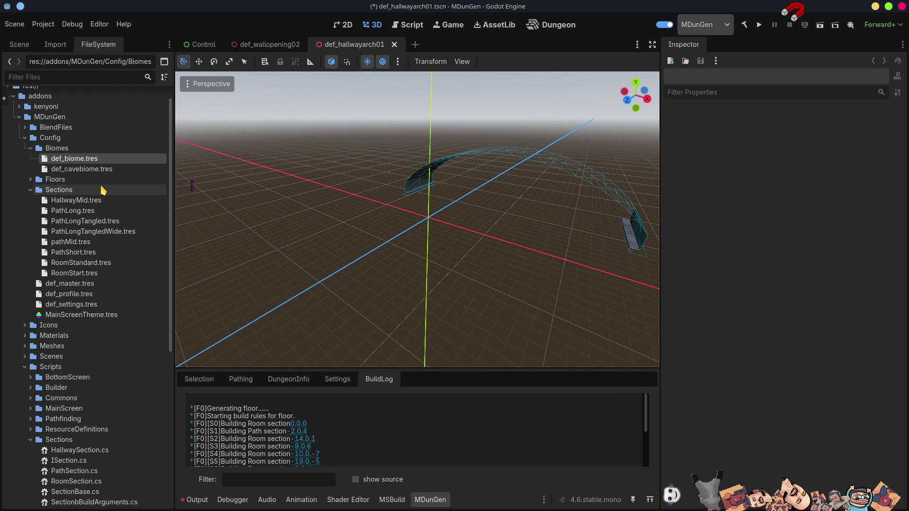
Step: Select def_cavebiome.tres, expand Walls entry W's resources, and open def_wall01.tscn
{"action": "left_click", "coordinate": [94, 170]}
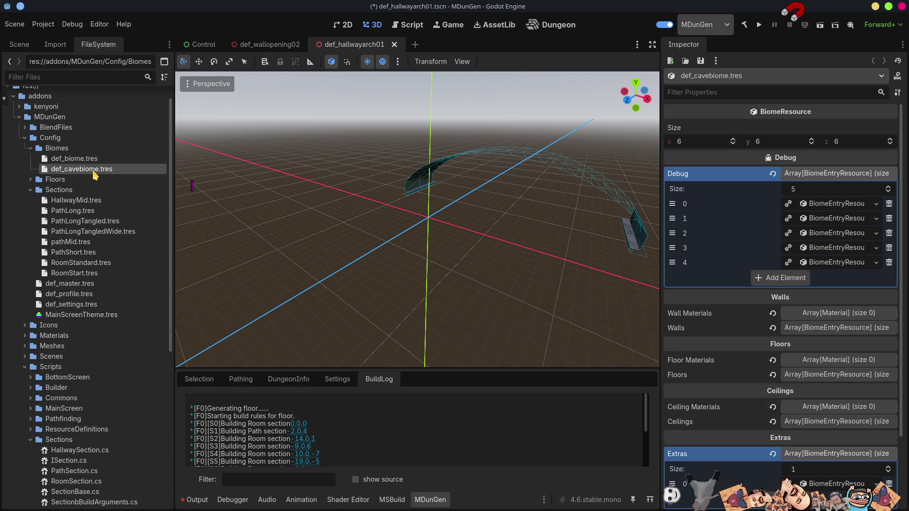
{"action": "left_click", "coordinate": [818, 316]}
{"action": "left_click", "coordinate": [818, 317]}
{"action": "left_click", "coordinate": [819, 331]}
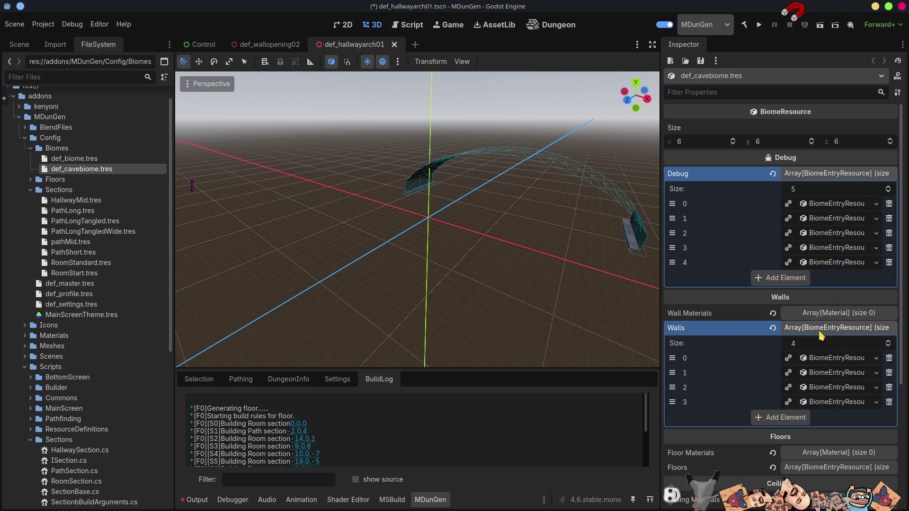
{"action": "left_click", "coordinate": [821, 331]}
{"action": "left_click", "coordinate": [821, 331]}
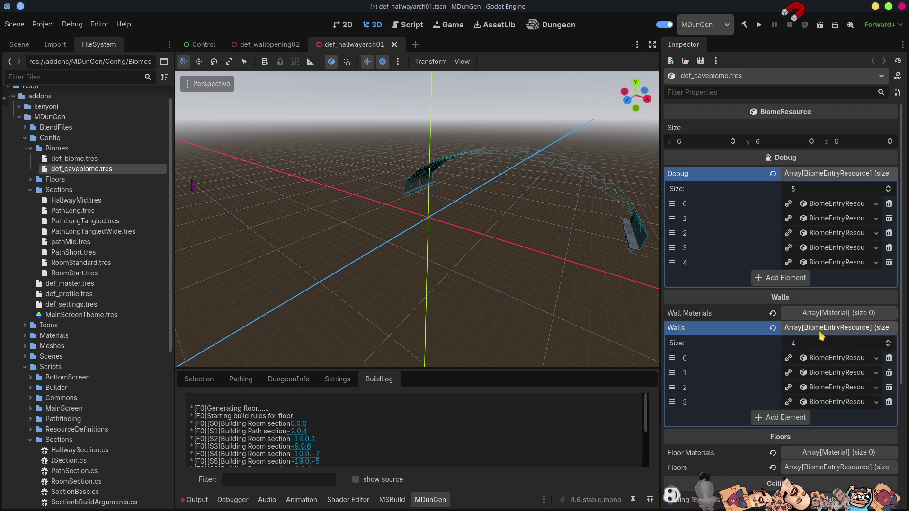
{"action": "left_click", "coordinate": [819, 359]}
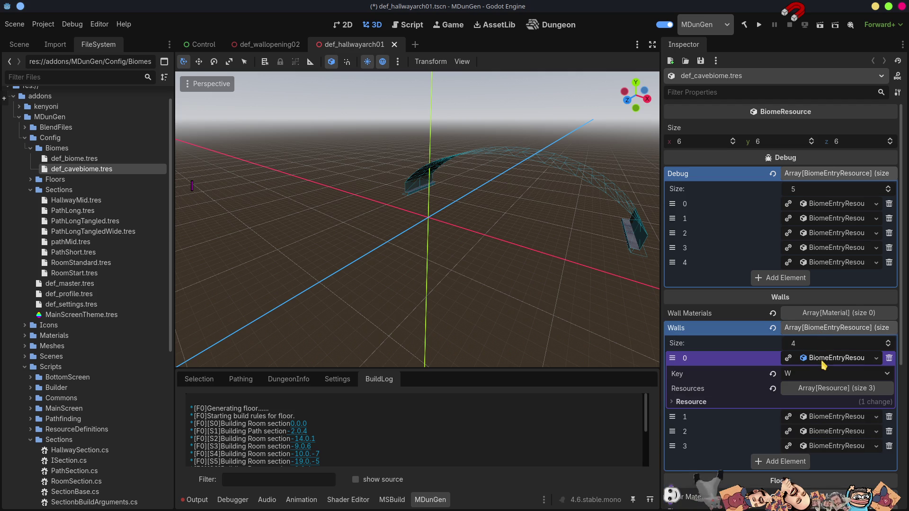
{"action": "left_click", "coordinate": [830, 389]}
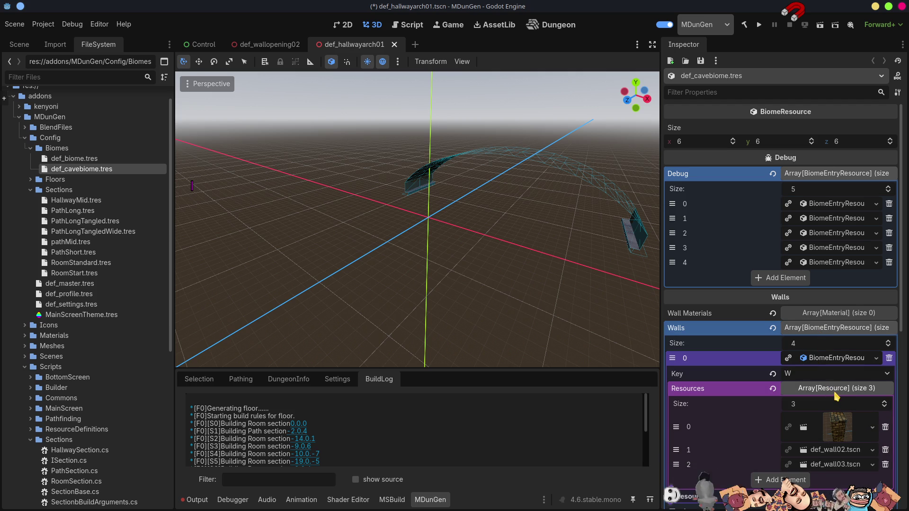
{"action": "left_click", "coordinate": [807, 430]}
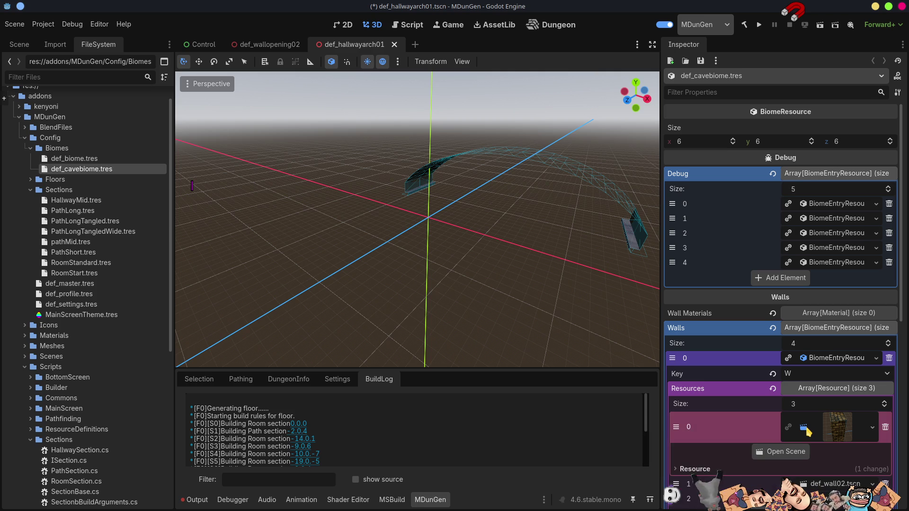
{"action": "left_click", "coordinate": [783, 452]}
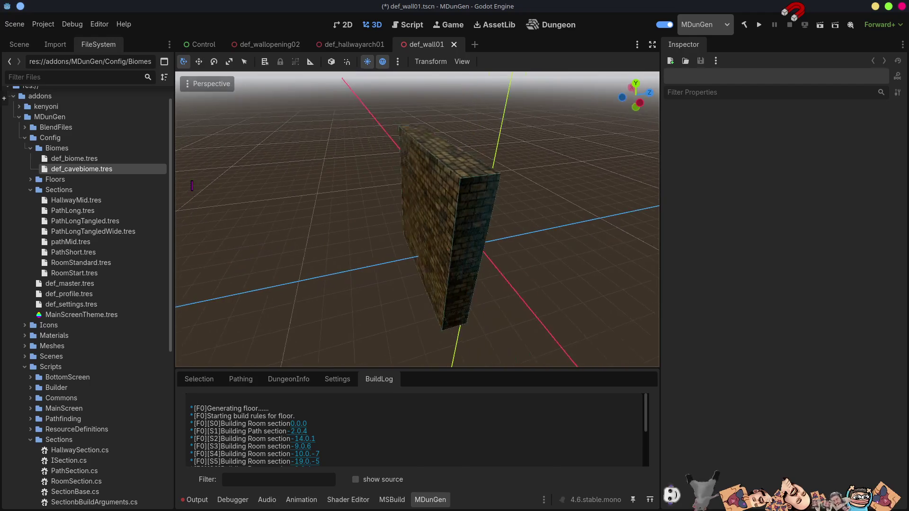
Step: Reselect def_cavebiome.tres, expand Walls entry WD's resources, and open def_wallopening01.tscn
{"action": "left_click", "coordinate": [89, 171]}
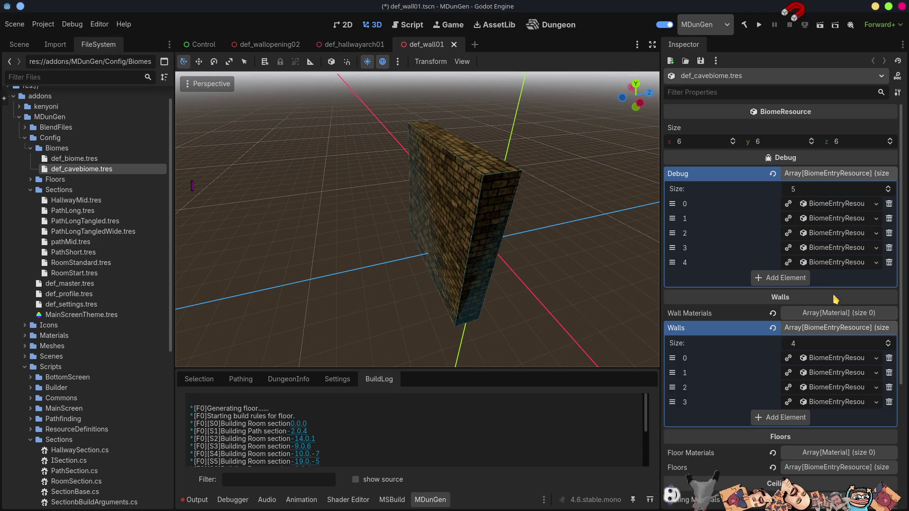
{"action": "left_click", "coordinate": [823, 374]}
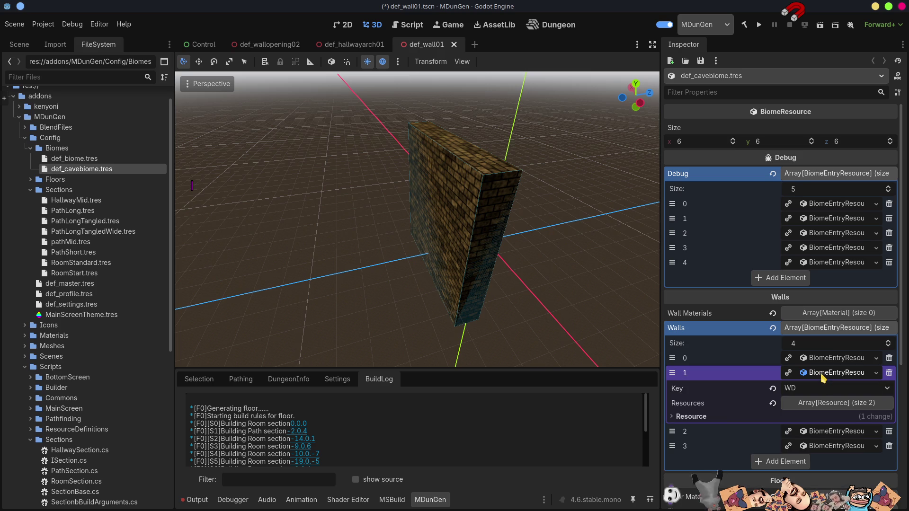
{"action": "left_click", "coordinate": [820, 405]}
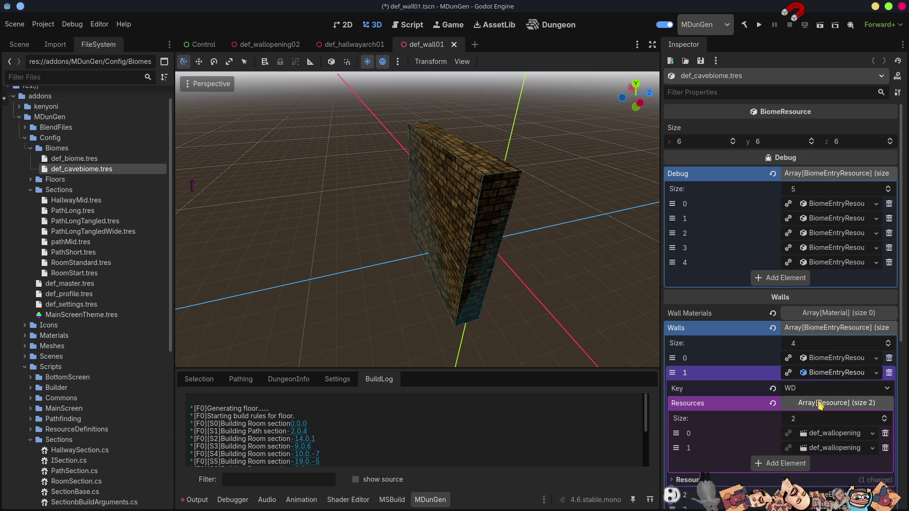
{"action": "left_click", "coordinate": [824, 434]}
{"action": "scroll", "coordinate": [821, 431], "scroll_direction": "down", "scroll_amount": 5}
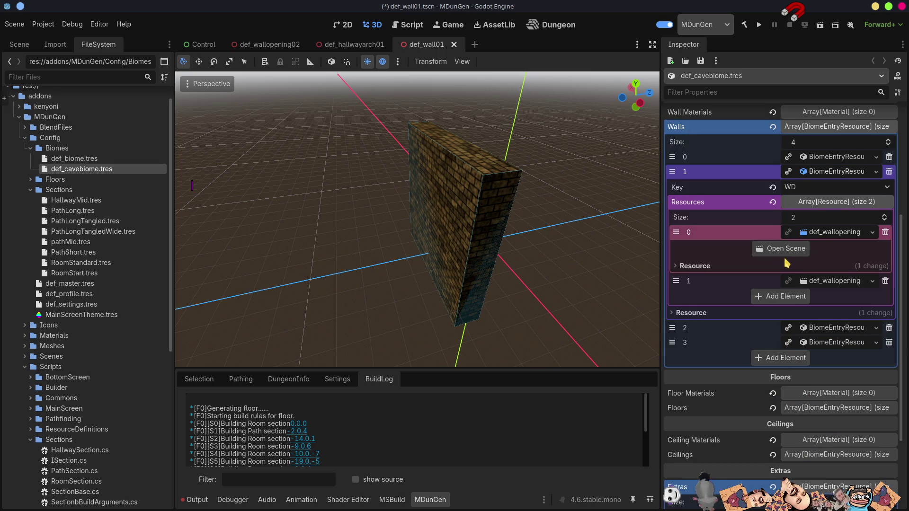
{"action": "left_click", "coordinate": [785, 254]}
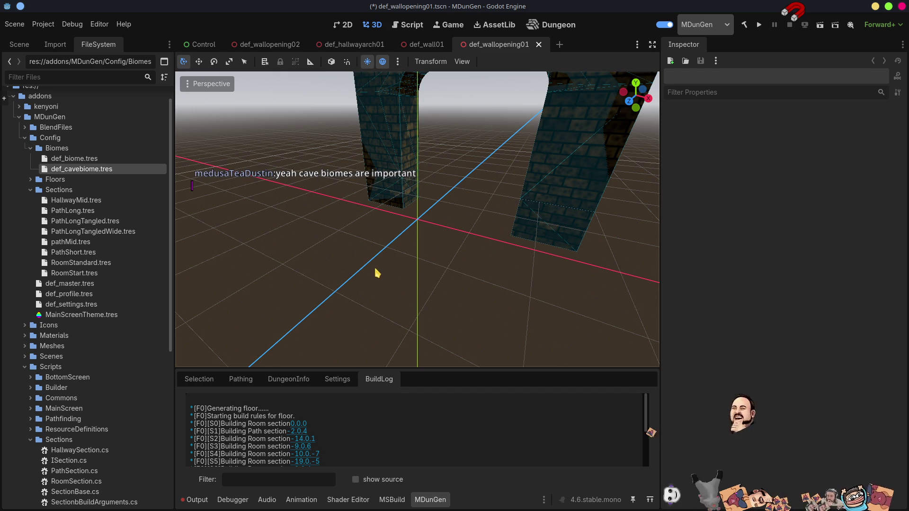
Step: Peek into Floors, then collapse the Biomes, Floors and Sections folders under Config
{"action": "left_click", "coordinate": [30, 180]}
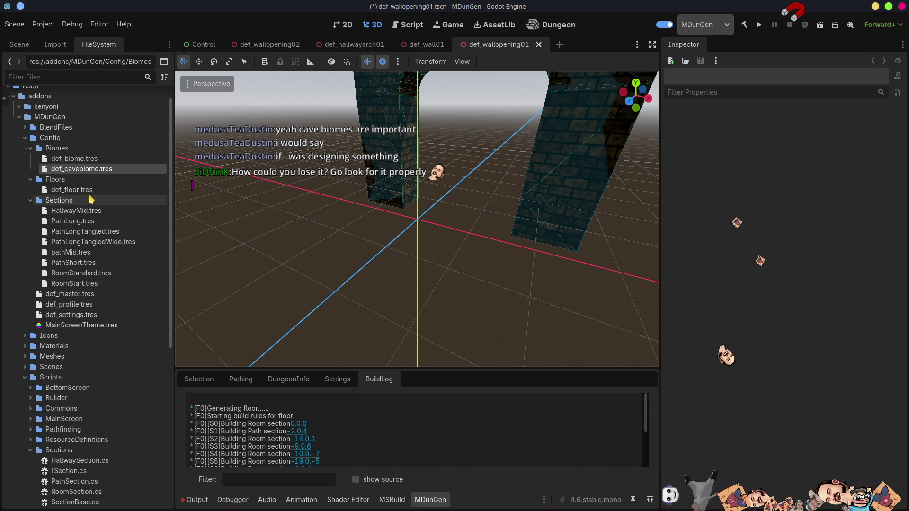
{"action": "mouse_move", "coordinate": [85, 169]}
{"action": "left_mouse_down"}
{"action": "mouse_move", "coordinate": [81, 192]}
{"action": "mouse_move", "coordinate": [59, 201]}
{"action": "mouse_move", "coordinate": [76, 171]}
{"action": "mouse_move", "coordinate": [40, 186]}
{"action": "mouse_move", "coordinate": [52, 190]}
{"action": "mouse_move", "coordinate": [43, 180]}
{"action": "left_mouse_up"}
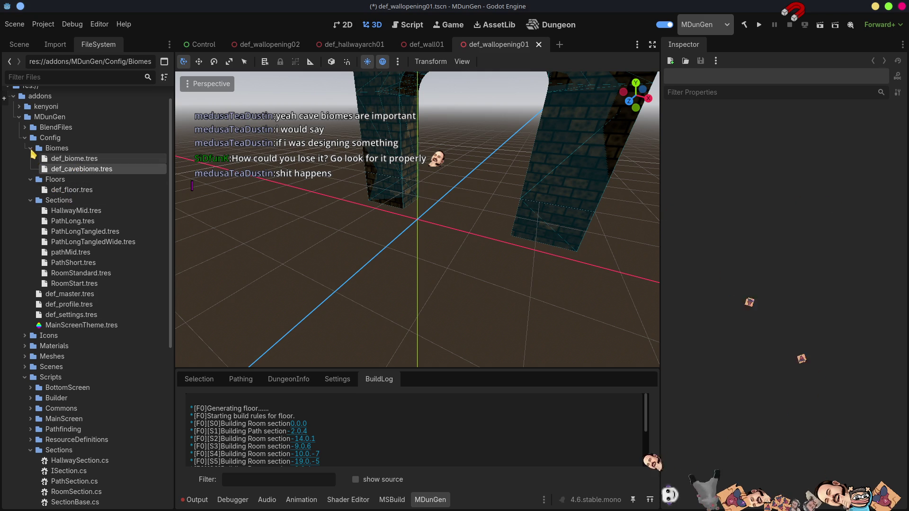
{"action": "left_click", "coordinate": [31, 150]}
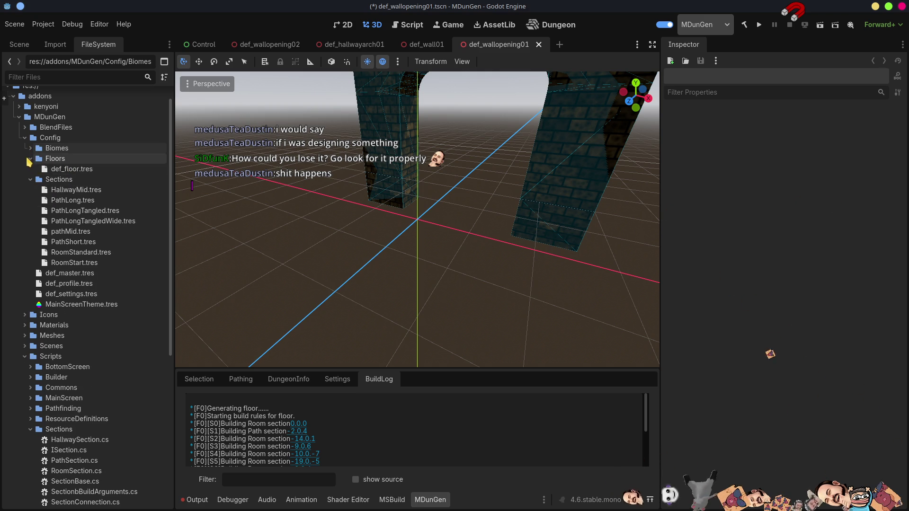
{"action": "left_click", "coordinate": [30, 159]}
{"action": "left_click", "coordinate": [30, 169]}
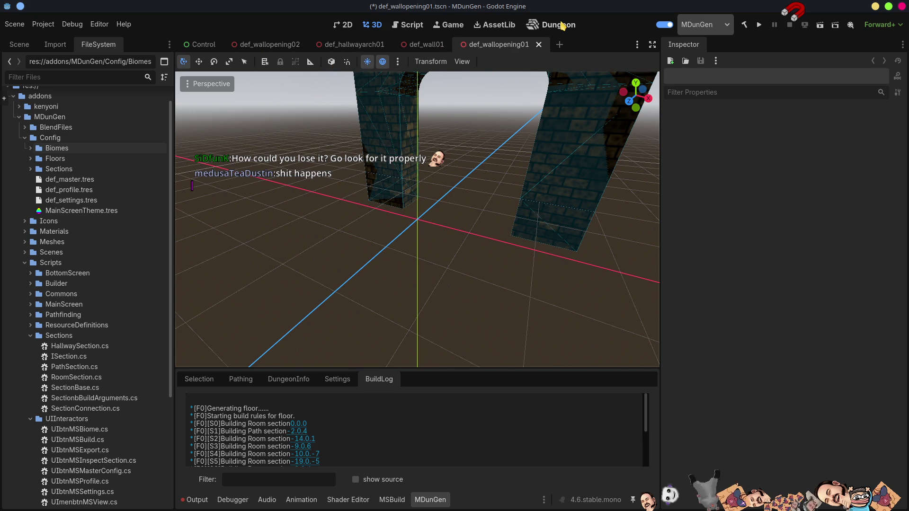
Step: In the Dungeon view, replace def_profile's Biome with def_cavebiome.tres
{"action": "left_click", "coordinate": [561, 26]}
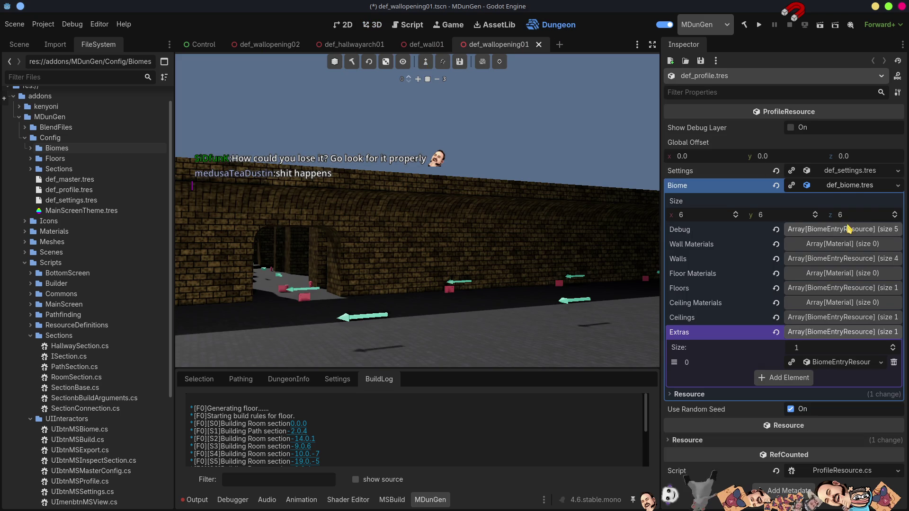
{"action": "left_click", "coordinate": [776, 186]}
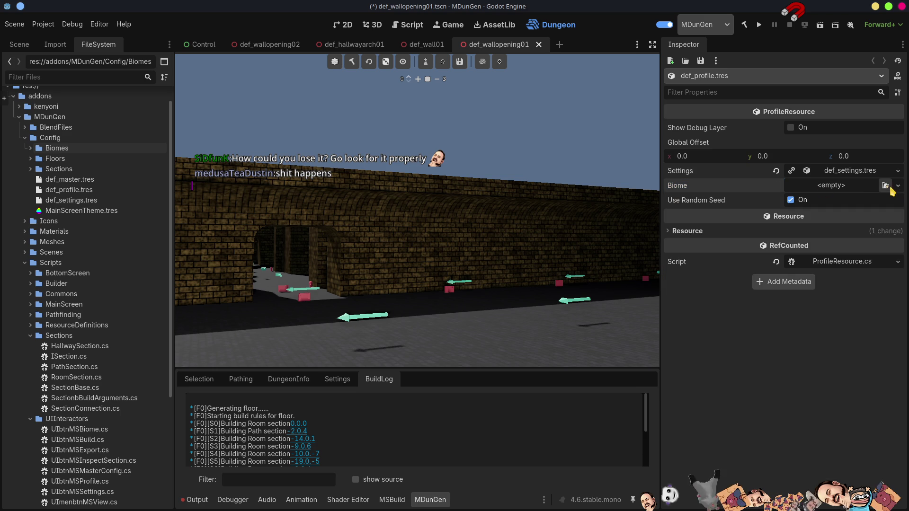
{"action": "left_click", "coordinate": [884, 185]}
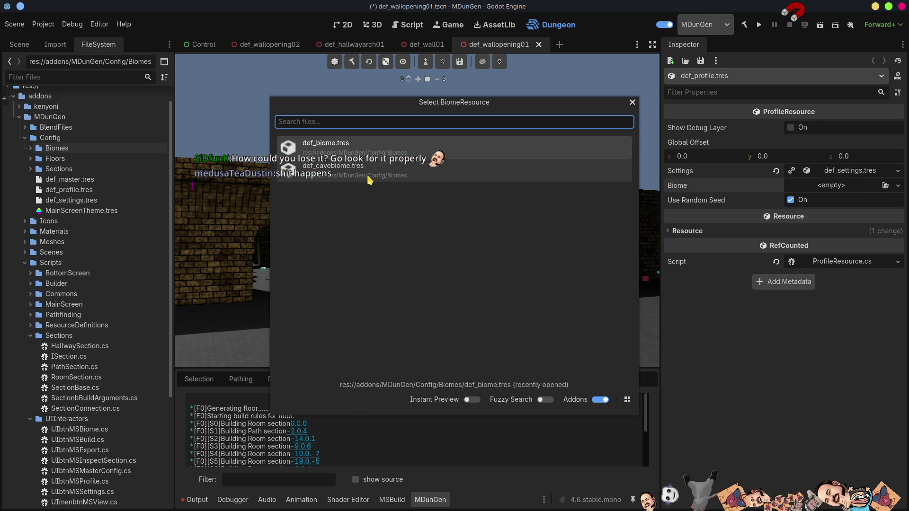
{"action": "left_click", "coordinate": [370, 175]}
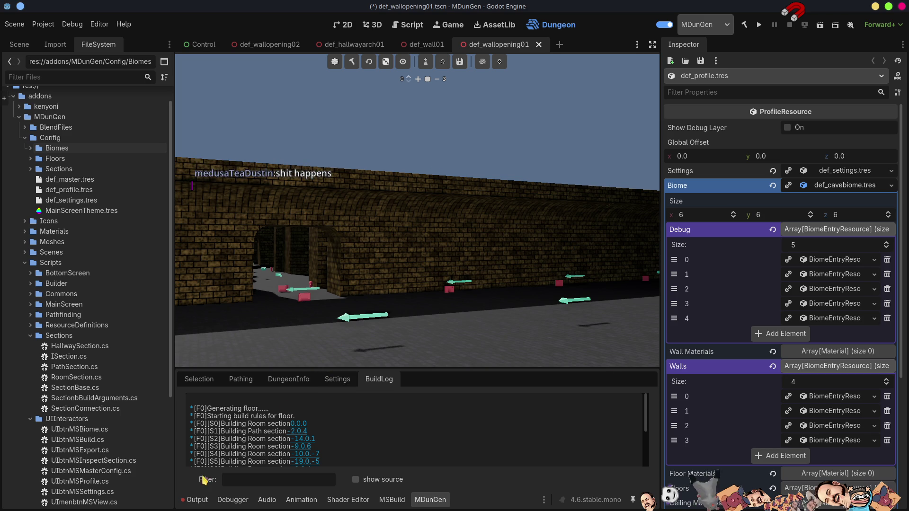
Step: Clear the Output log and build the dungeon with the cave biome
{"action": "left_click", "coordinate": [194, 500]}
{"action": "left_click", "coordinate": [637, 392]}
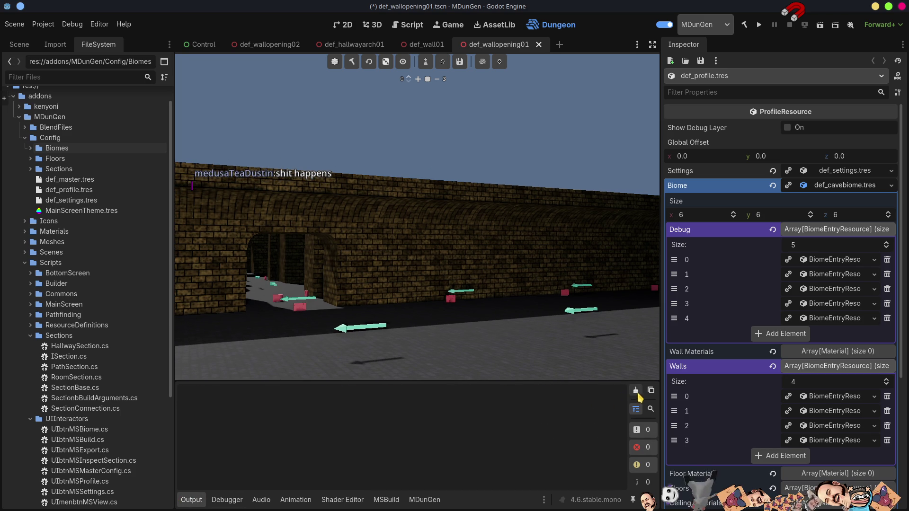
{"action": "left_click", "coordinate": [352, 63]}
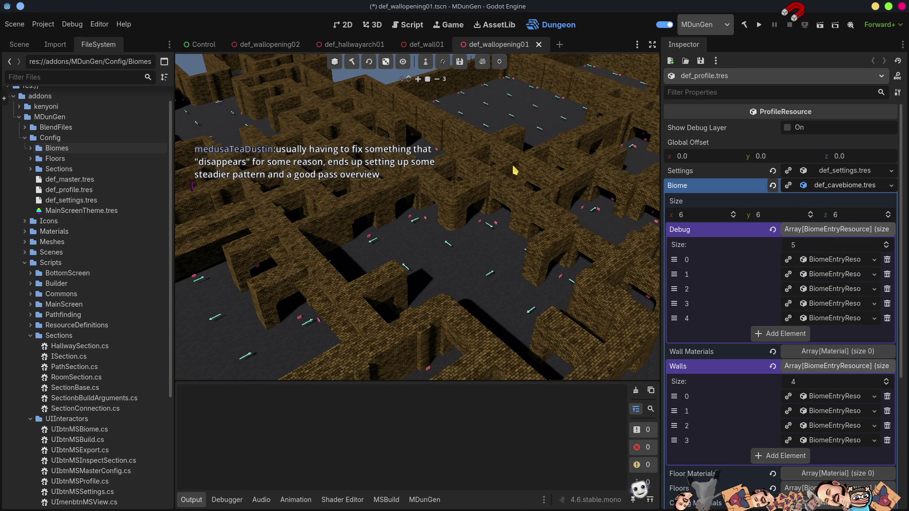
Step: Generate the dungeon from its seed and expand the first Debug entry, keyed DEBUG
{"action": "left_click", "coordinate": [386, 62]}
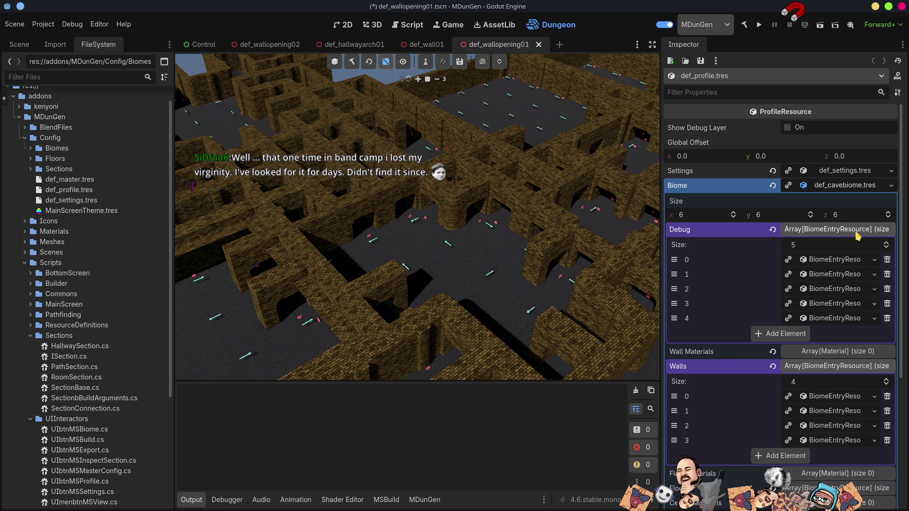
{"action": "left_click", "coordinate": [834, 260]}
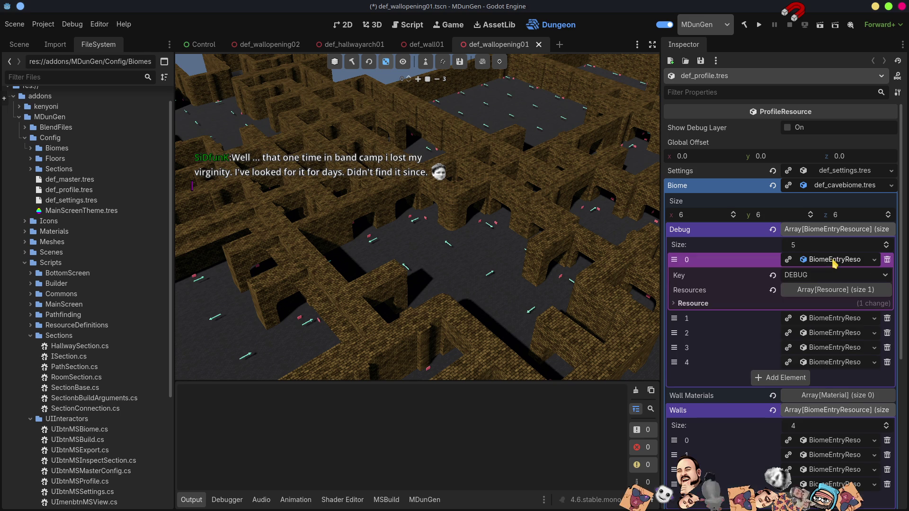
Step: Collapse Debug and expand the W wall entry with its def_wall02 and def_wall03 scenes
{"action": "left_click", "coordinate": [835, 259]}
{"action": "left_click", "coordinate": [824, 229]}
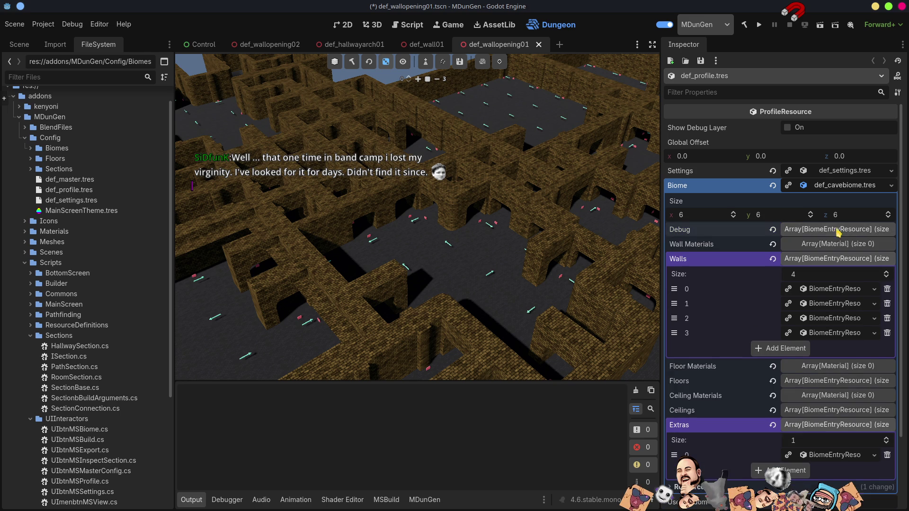
{"action": "left_click", "coordinate": [670, 188]}
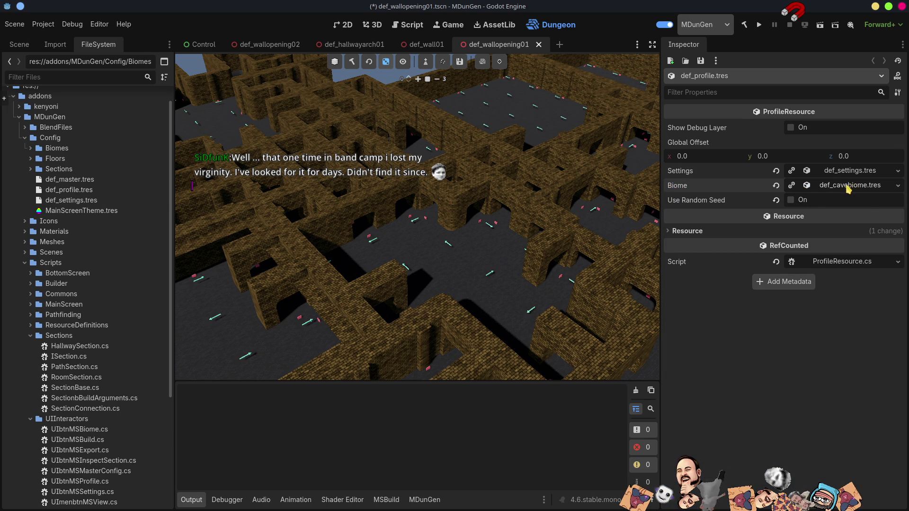
{"action": "left_click", "coordinate": [846, 186]}
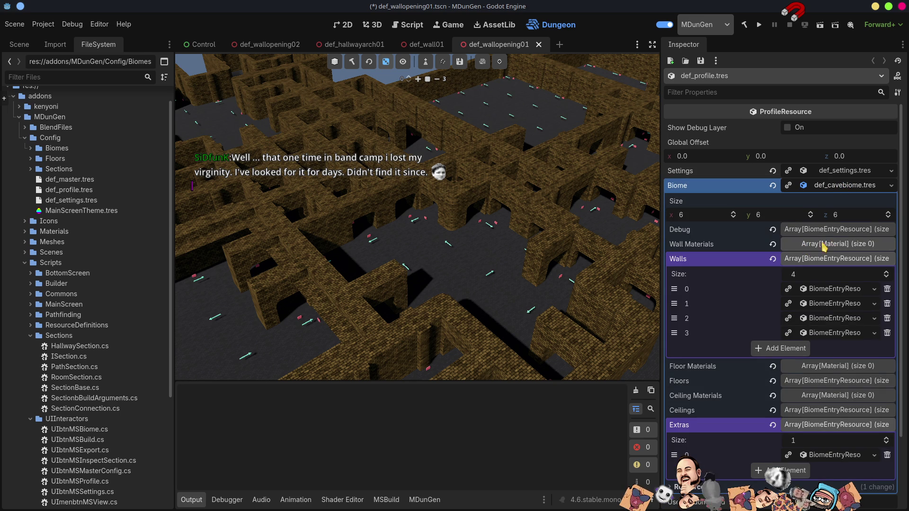
{"action": "left_click", "coordinate": [832, 289]}
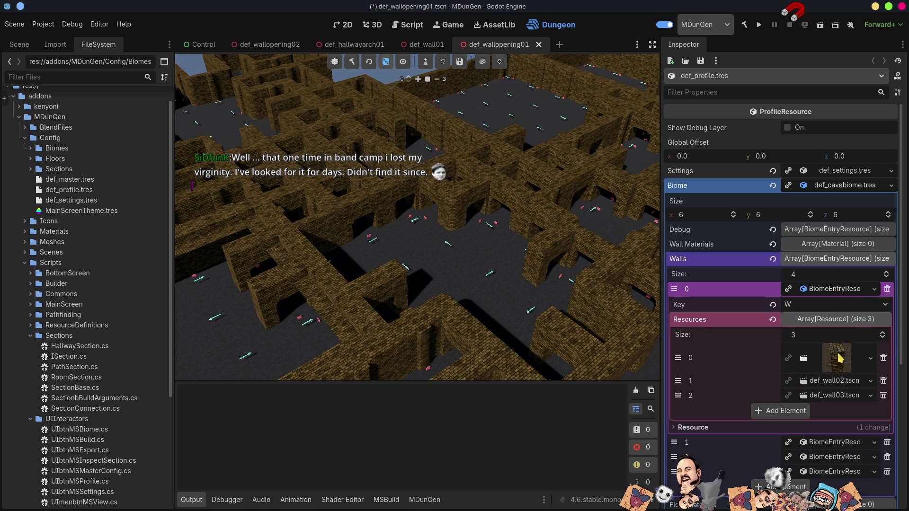
{"action": "left_click", "coordinate": [834, 384]}
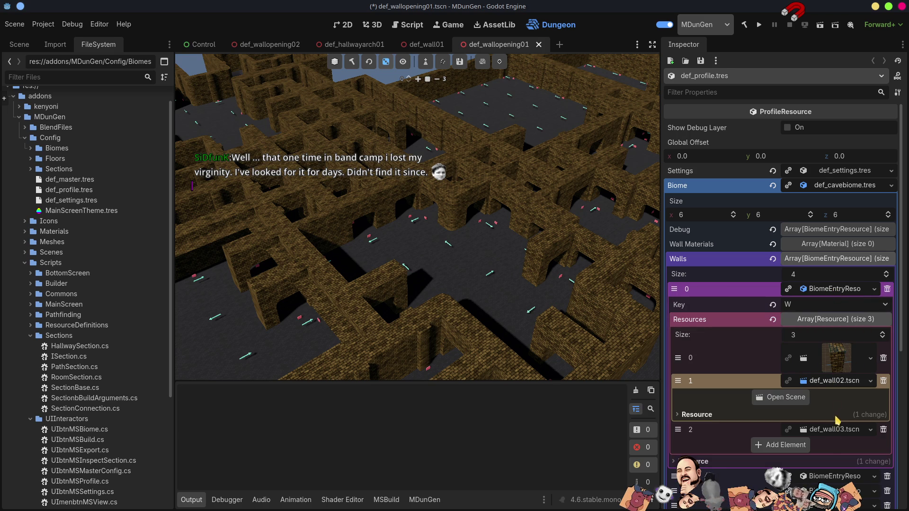
{"action": "left_click", "coordinate": [835, 431]}
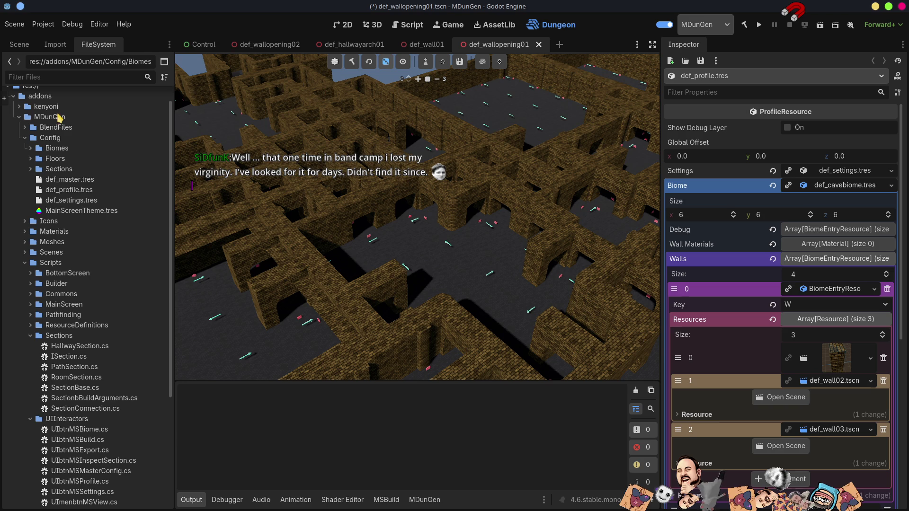
Step: Open def_cavebiome.tres from the Biomes folder and expand its WDW and W wall entries
{"action": "left_click", "coordinate": [30, 149]}
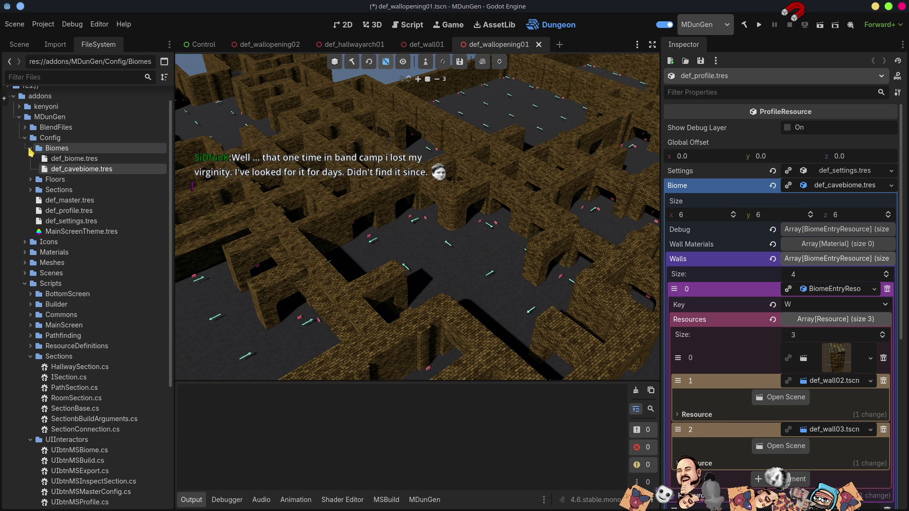
{"action": "left_click", "coordinate": [83, 169]}
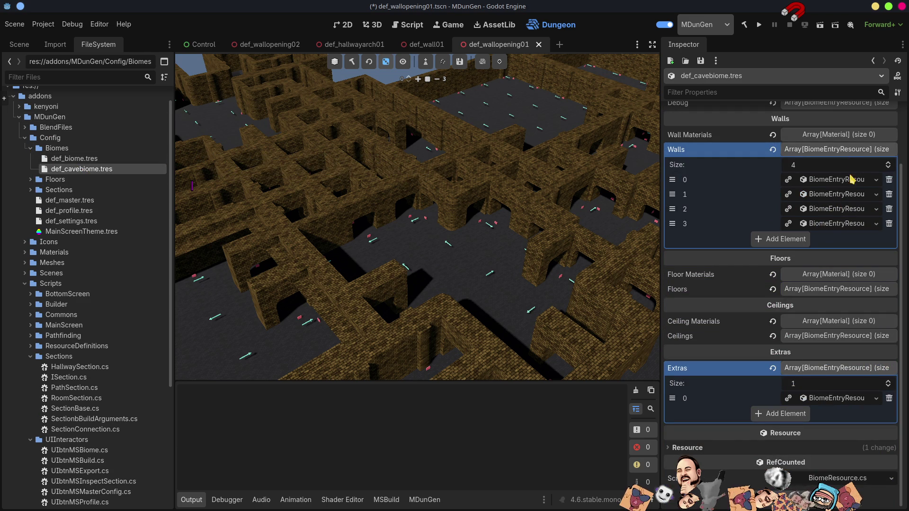
{"action": "left_click", "coordinate": [835, 212]}
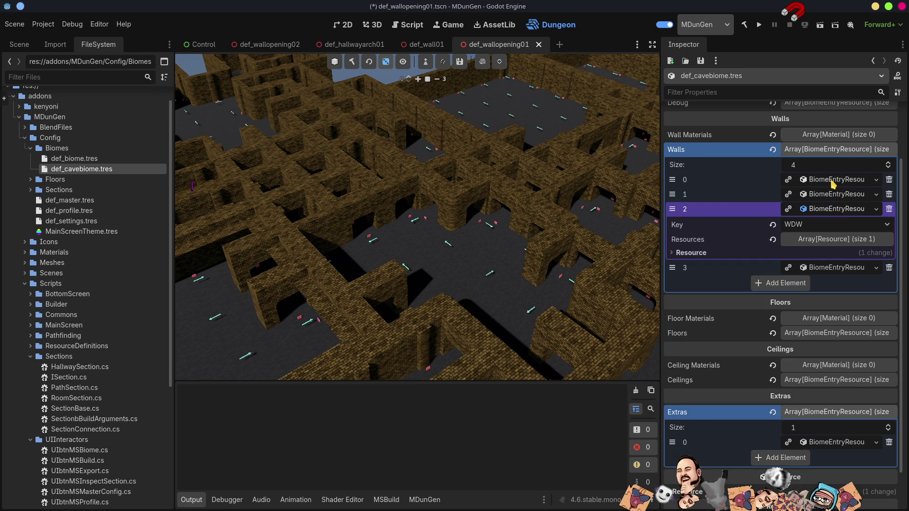
{"action": "left_click", "coordinate": [832, 181]}
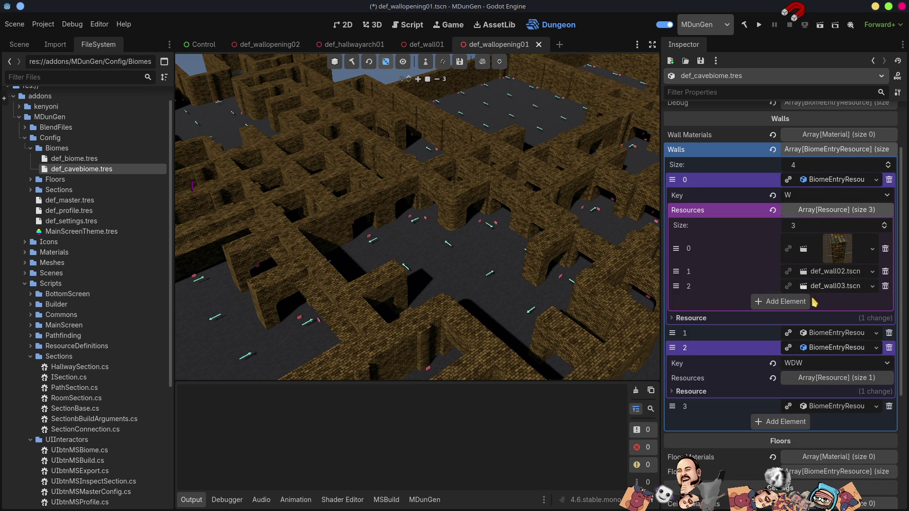
Step: Close the def_wallopening01, def_wall01 and def_hallwayarch01 scene tabs
{"action": "left_click", "coordinate": [836, 287]}
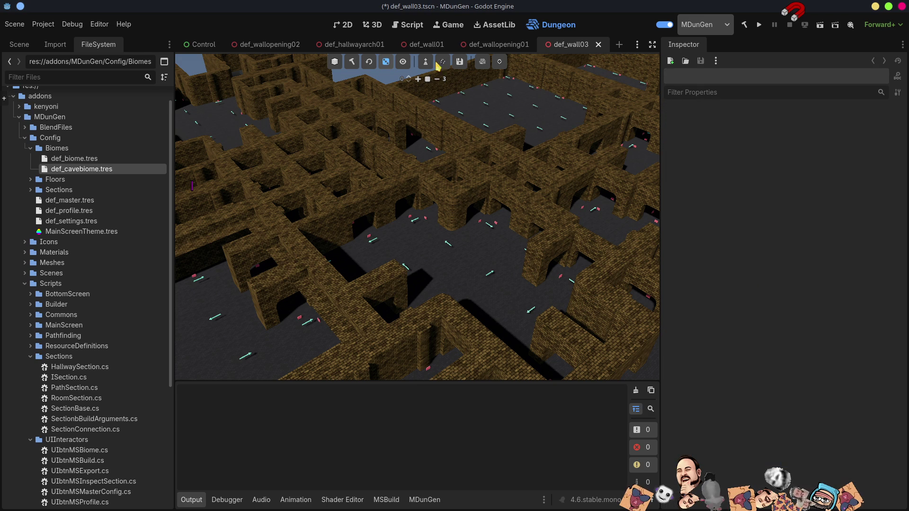
{"action": "left_click", "coordinate": [495, 46]}
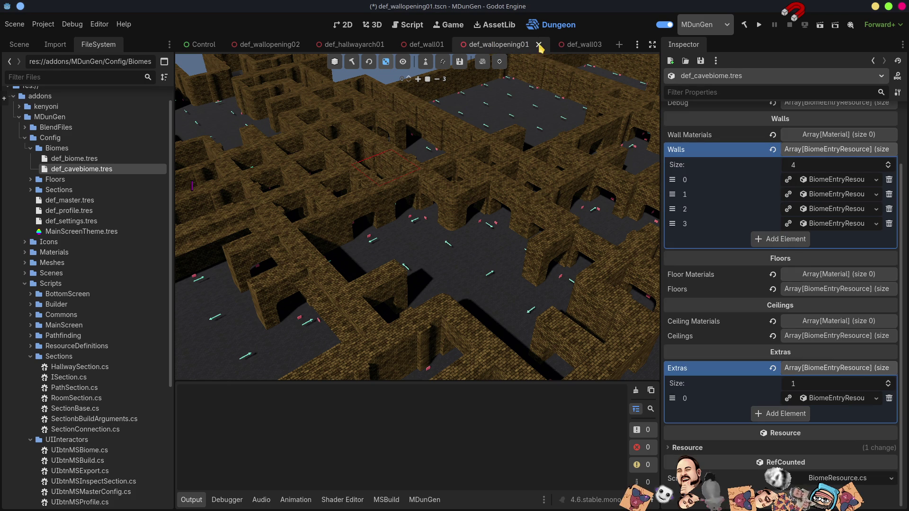
{"action": "left_click", "coordinate": [539, 44]}
{"action": "left_click", "coordinate": [454, 44]}
{"action": "left_click", "coordinate": [394, 45]}
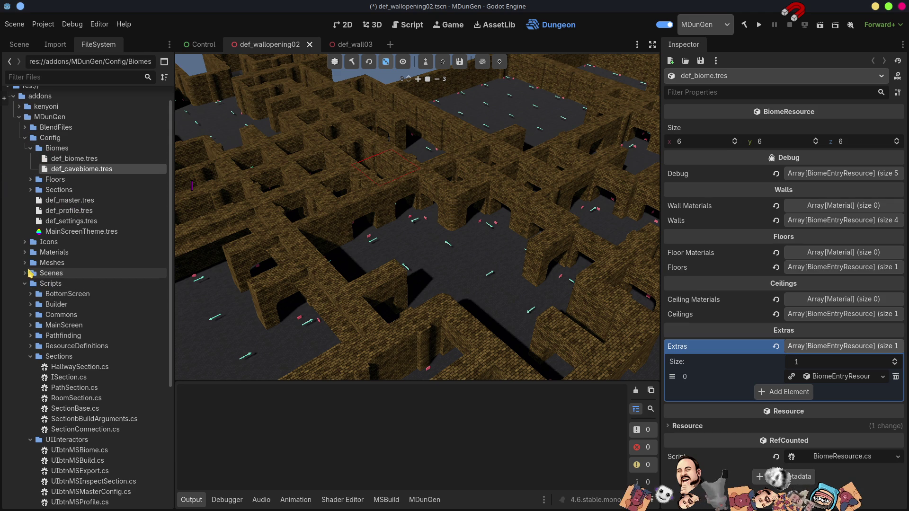
Step: Open def_wall_cave.tscn from Scenes > Cave in 3D, then reopen def_cavebiome.tres
{"action": "left_click", "coordinate": [24, 274]}
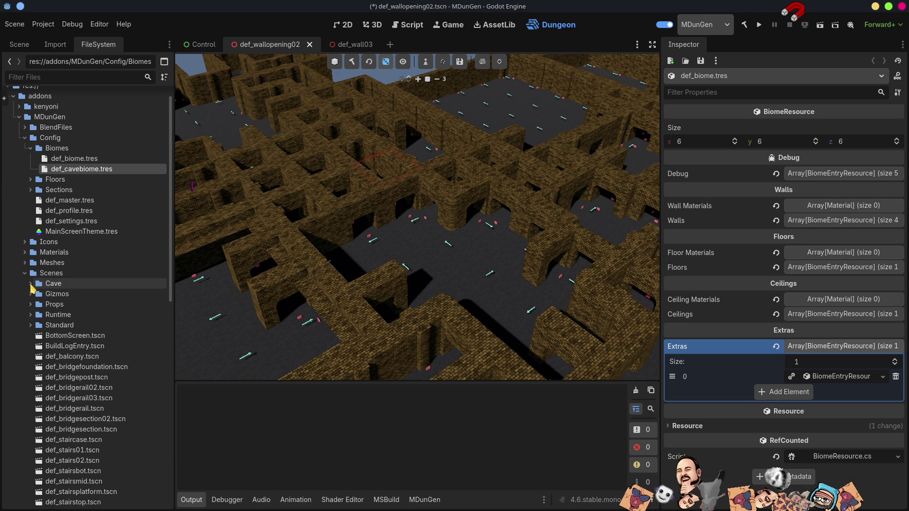
{"action": "left_click", "coordinate": [30, 284]}
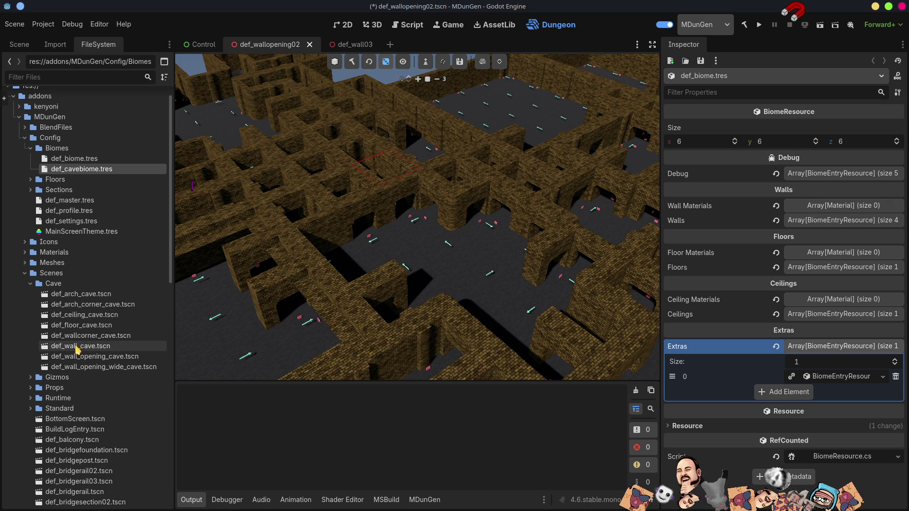
{"action": "double_click", "coordinate": [77, 347]}
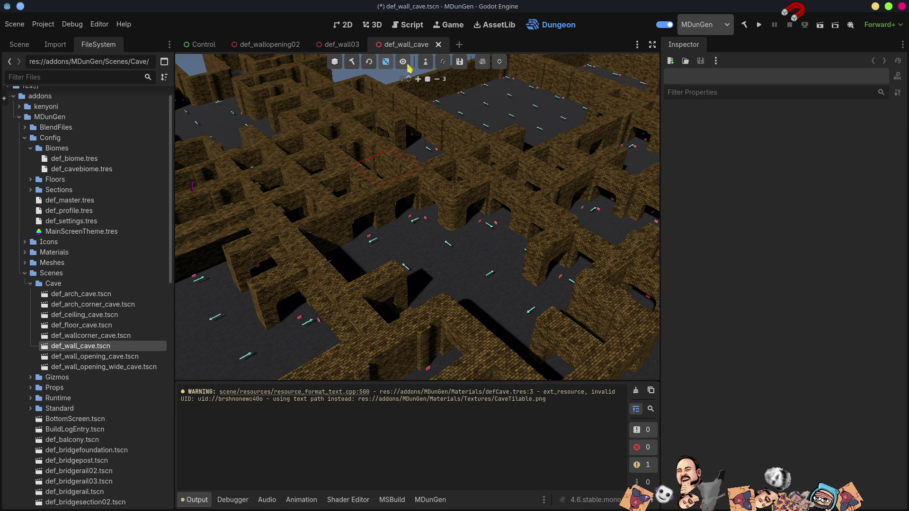
{"action": "left_click", "coordinate": [372, 25]}
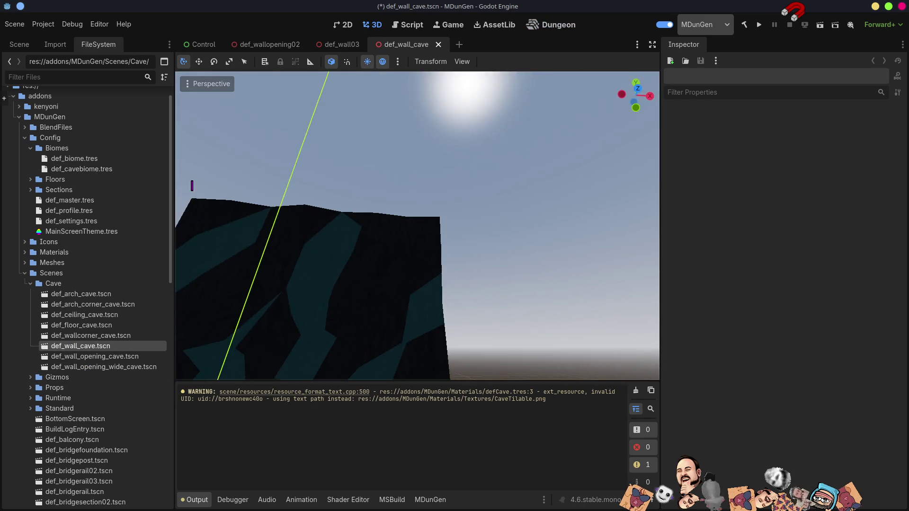
{"action": "left_click_drag", "start_coordinate": [386, 248], "coordinate": [405, 248]}
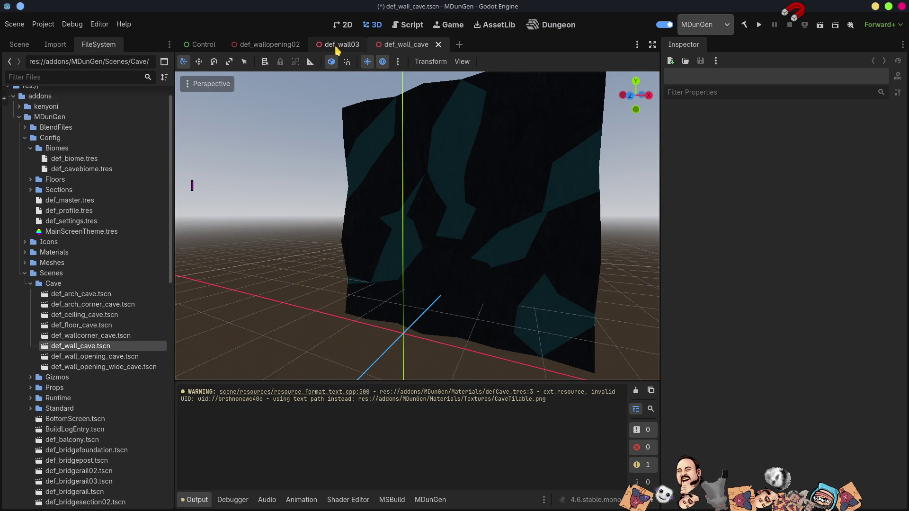
{"action": "left_click", "coordinate": [86, 163]}
{"action": "double_click", "coordinate": [87, 170]}
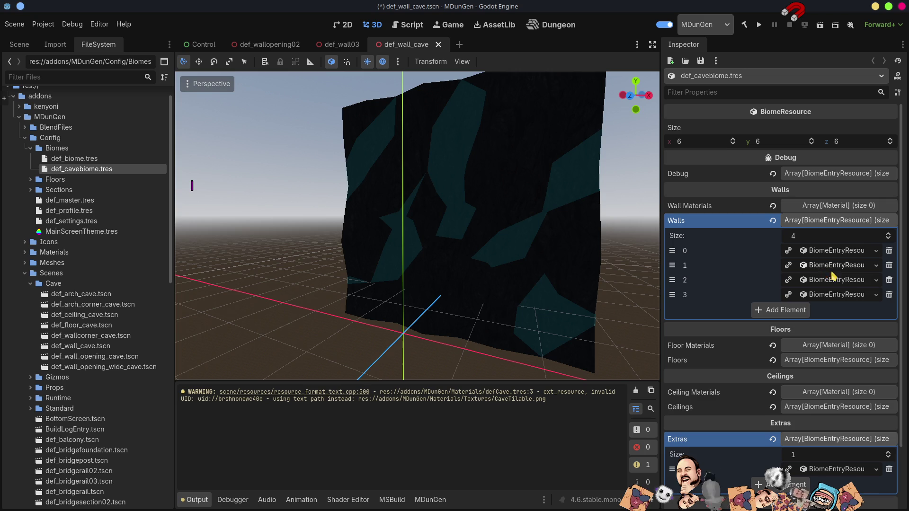
{"action": "left_click", "coordinate": [834, 295]}
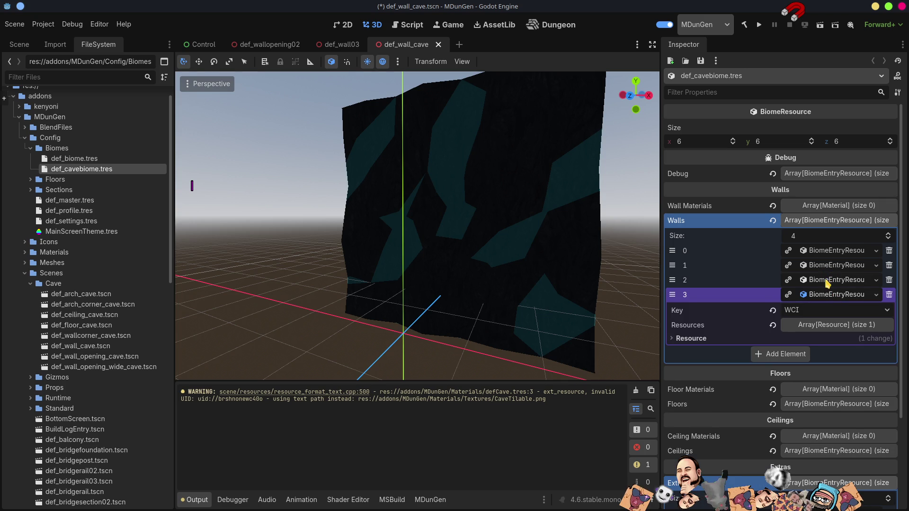
{"action": "left_click", "coordinate": [826, 280]}
{"action": "left_click", "coordinate": [822, 266]}
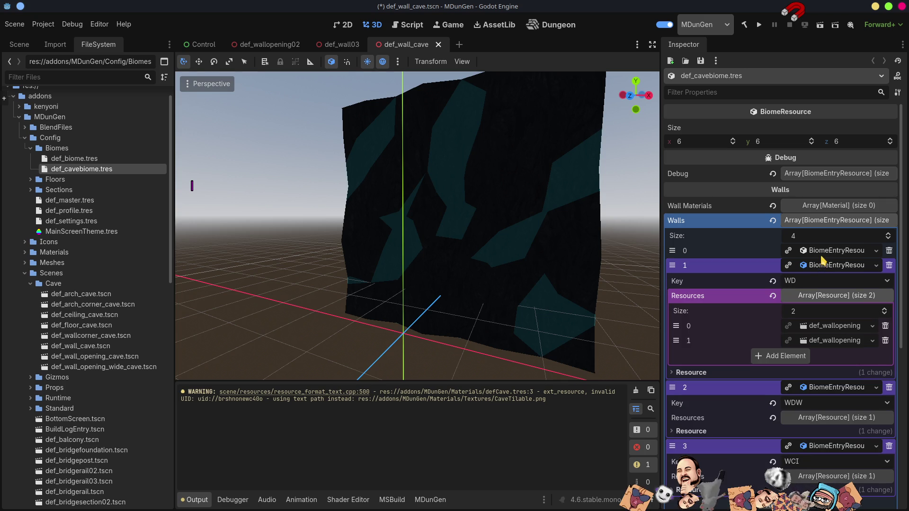
{"action": "left_click", "coordinate": [825, 253]}
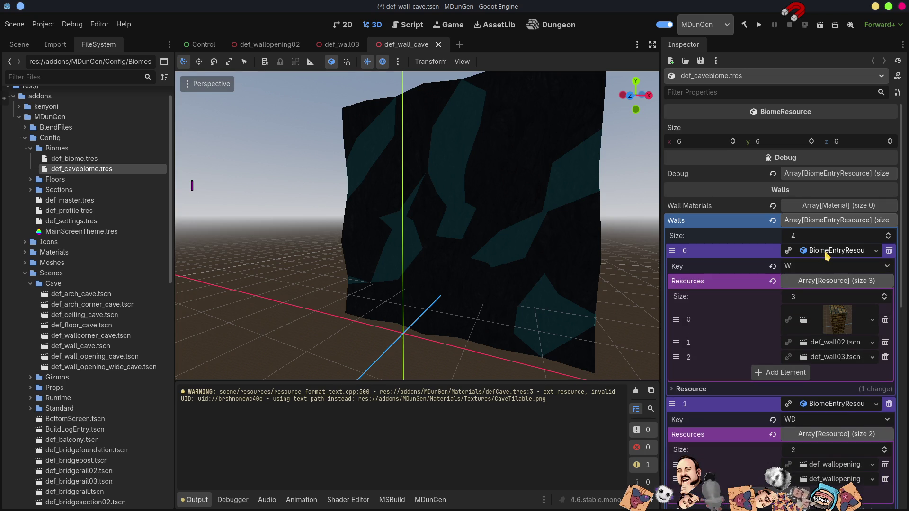
{"action": "left_click", "coordinate": [885, 356]}
{"action": "left_click", "coordinate": [884, 343]}
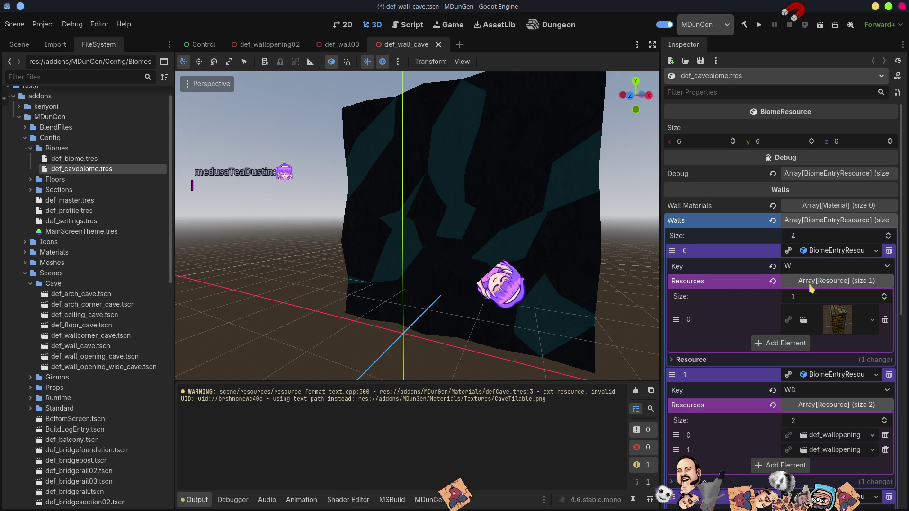
{"action": "left_click_drag", "start_coordinate": [869, 331], "coordinate": [868, 331]}
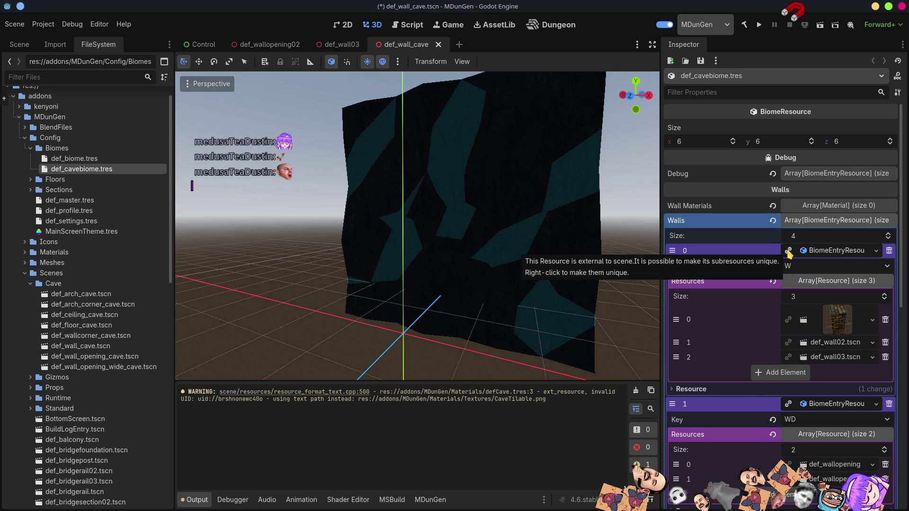
Step: Make the W wall entry unique and remove all three of its textured wall scenes
{"action": "left_click", "coordinate": [789, 252]}
{"action": "left_click", "coordinate": [828, 253]}
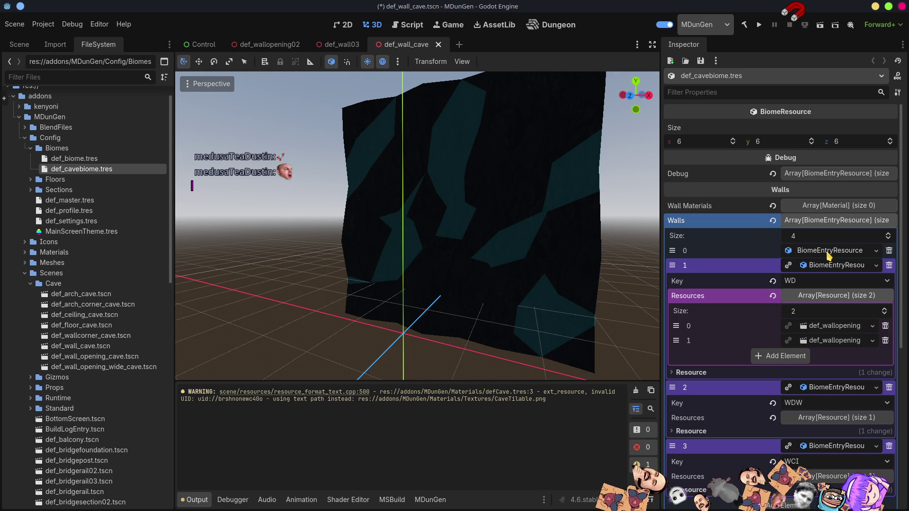
{"action": "left_click", "coordinate": [828, 254]}
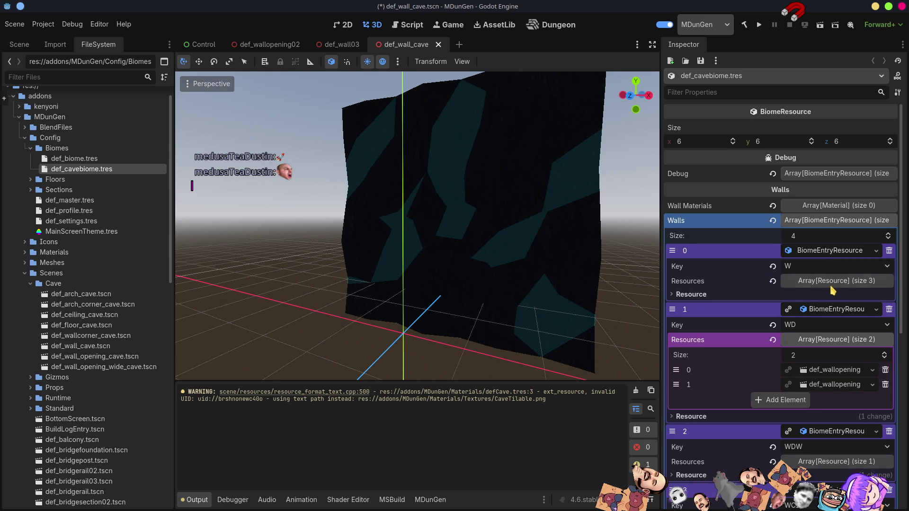
{"action": "left_click", "coordinate": [835, 281]}
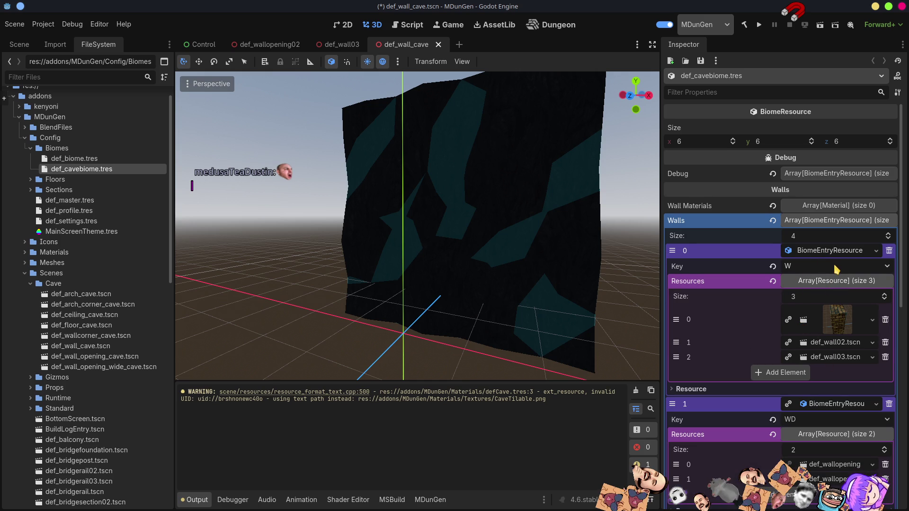
{"action": "left_click", "coordinate": [885, 356]}
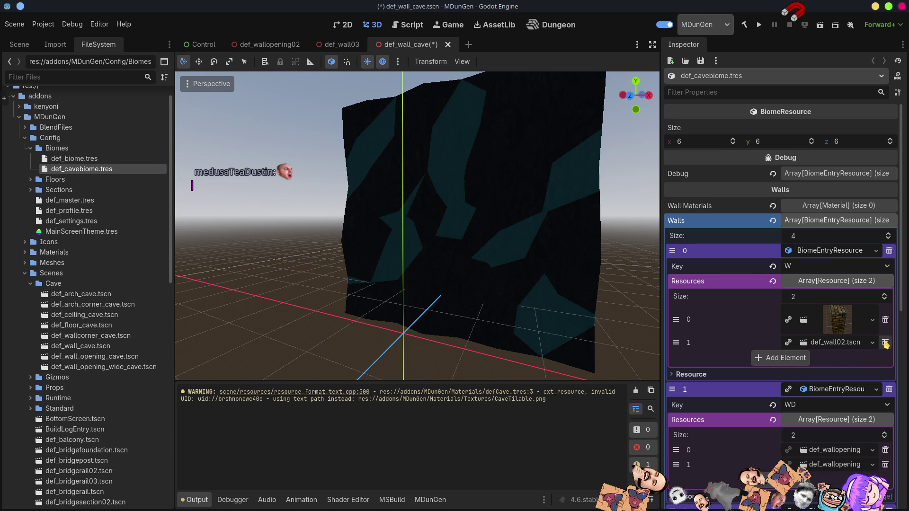
{"action": "left_click", "coordinate": [885, 343]}
{"action": "left_click", "coordinate": [885, 325]}
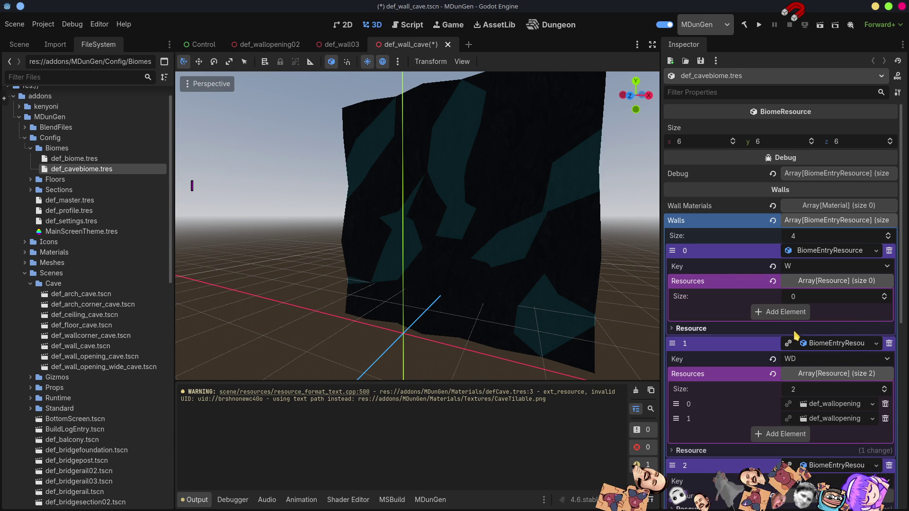
Step: Add a slot holding def_wall_cave.tscn, save, and return to the Dungeon view
{"action": "left_click", "coordinate": [783, 312]}
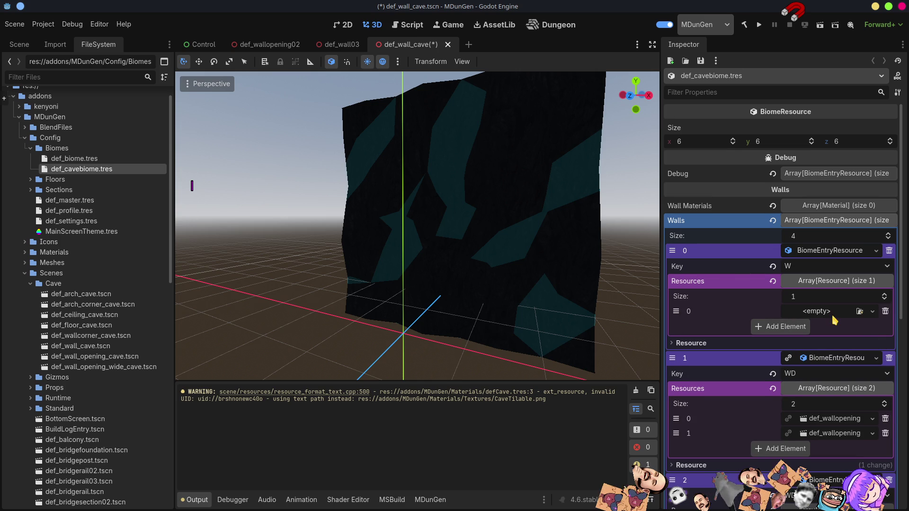
{"action": "left_click", "coordinate": [859, 312]}
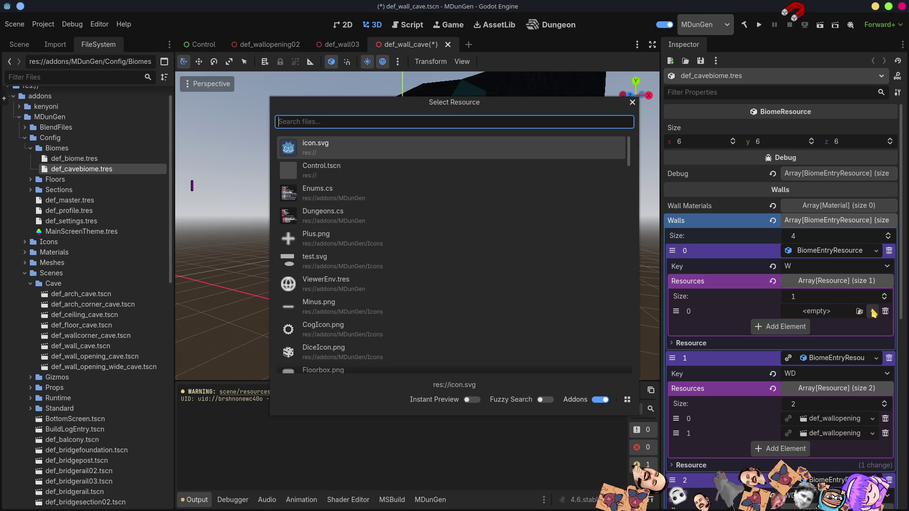
{"action": "type", "text": "v"}
{"action": "key", "text": "BackSpace"}
{"action": "type", "text": "cave"}
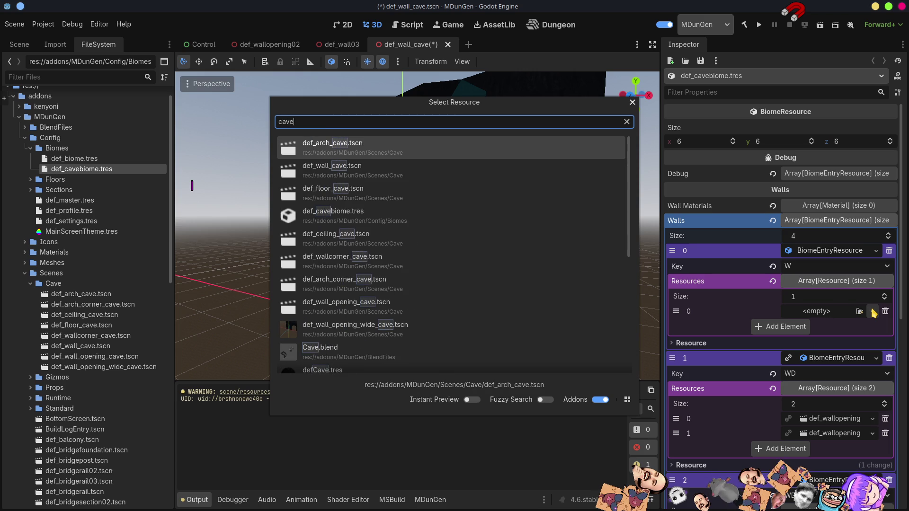
{"action": "left_click", "coordinate": [353, 173]}
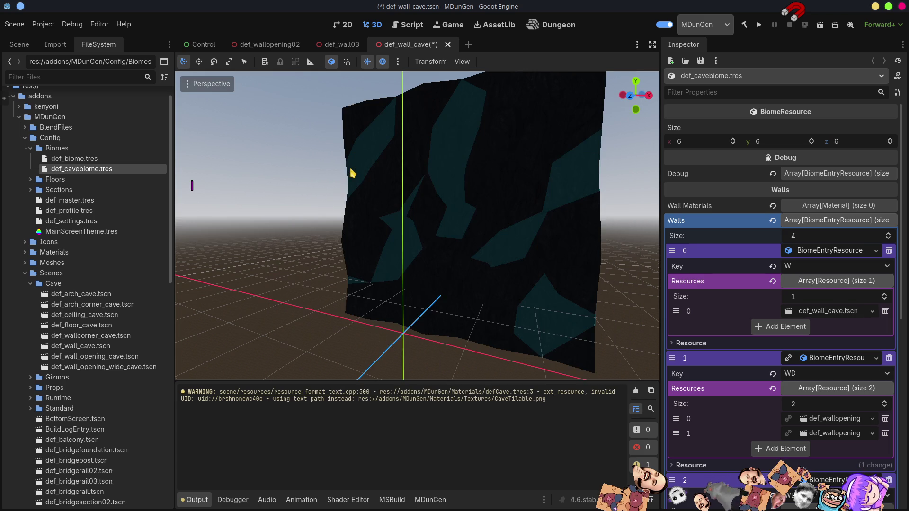
{"action": "key", "text": "ctrl+s"}
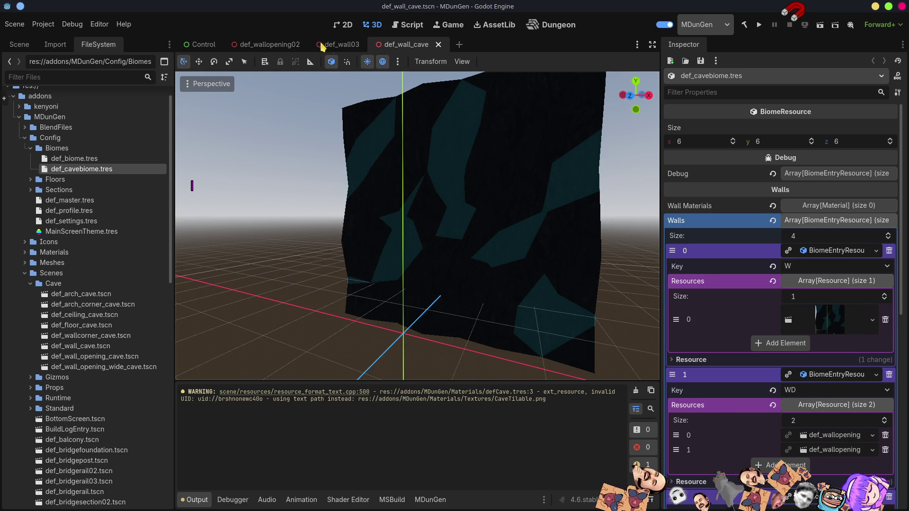
{"action": "left_click", "coordinate": [565, 28]}
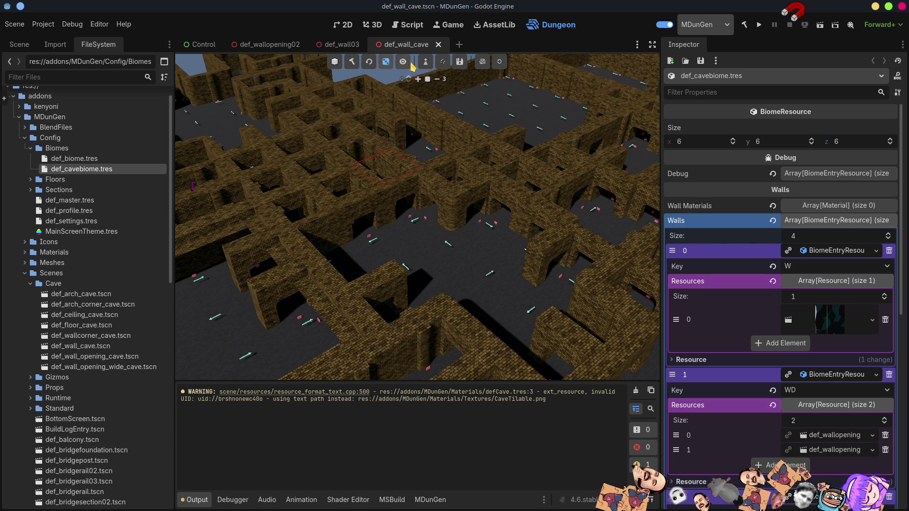
Step: Set def_cavebiome.tres as the profile's Biome and rebuild the dungeon preview
{"action": "left_click", "coordinate": [351, 67]}
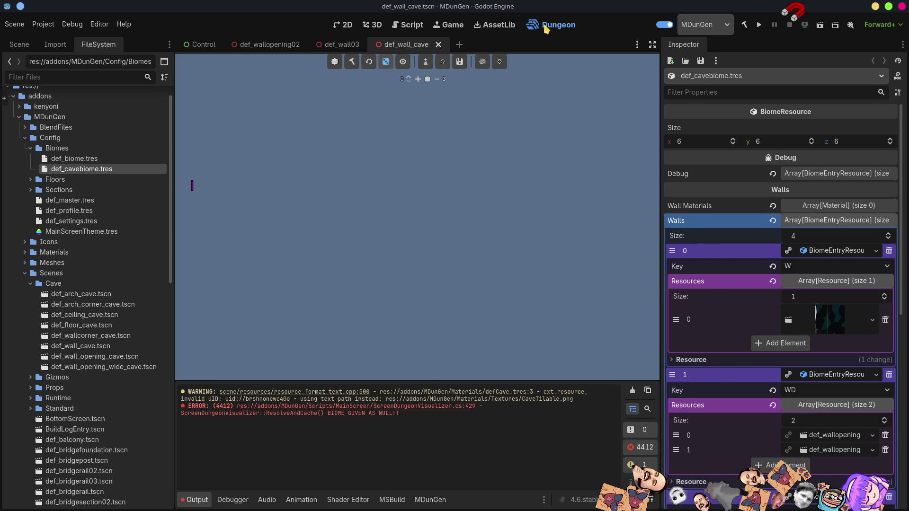
{"action": "left_click", "coordinate": [425, 63]}
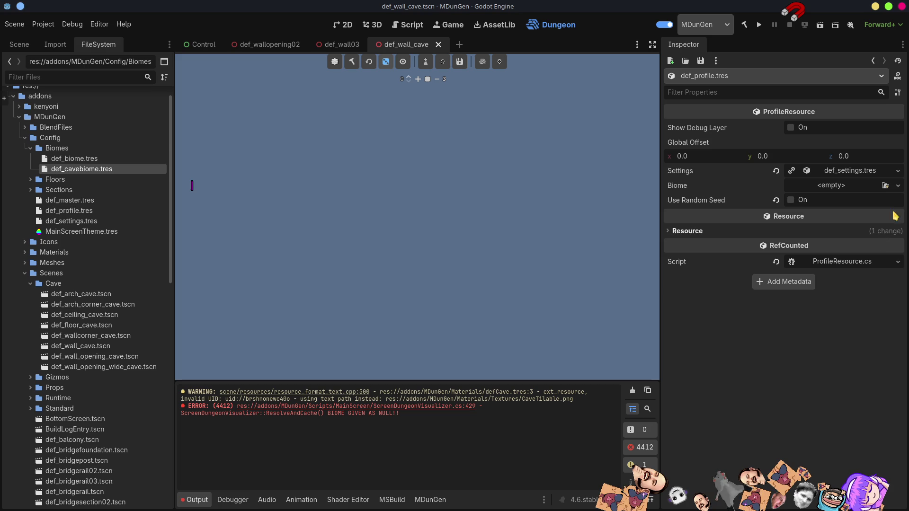
{"action": "left_click", "coordinate": [884, 186]}
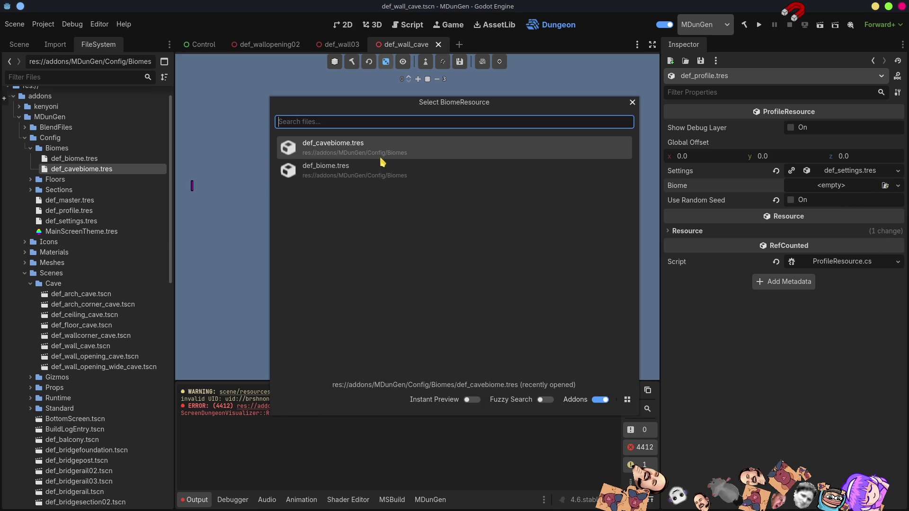
{"action": "double_click", "coordinate": [384, 149]}
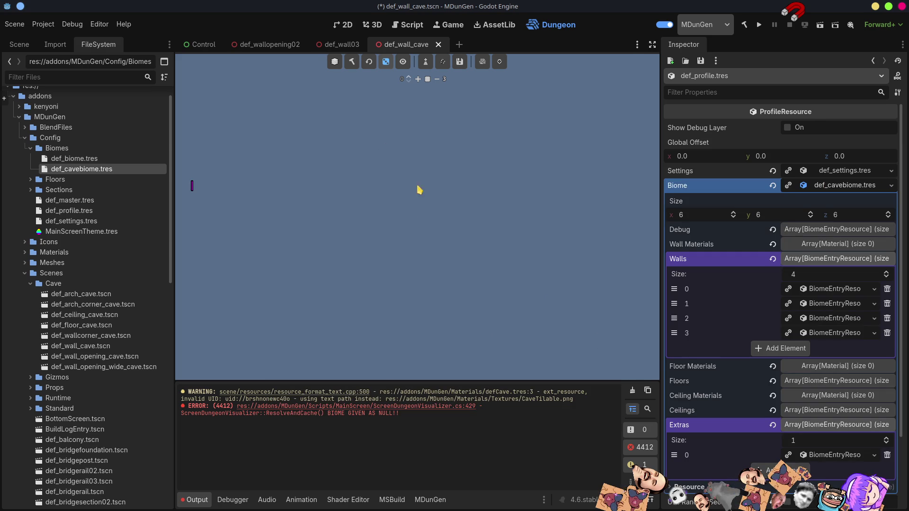
{"action": "left_click", "coordinate": [352, 62]}
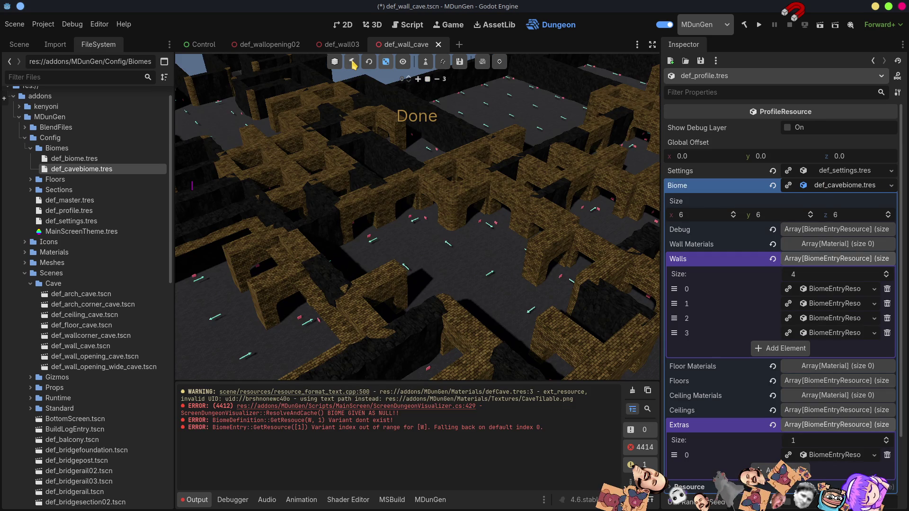
{"action": "left_click_drag", "start_coordinate": [504, 349], "coordinate": [459, 321]}
Step: Fly the camera into a corridor and hide the Debug layer in the preview
{"action": "left_click_drag", "start_coordinate": [416, 217], "coordinate": [398, 237]}
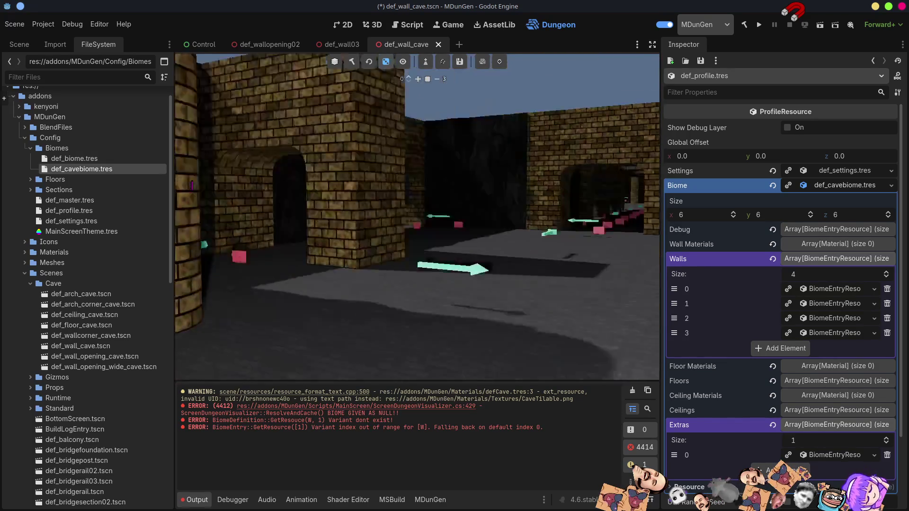
{"action": "scroll", "coordinate": [417, 216], "scroll_direction": "up", "scroll_amount": 1}
{"action": "key", "text": "w"}
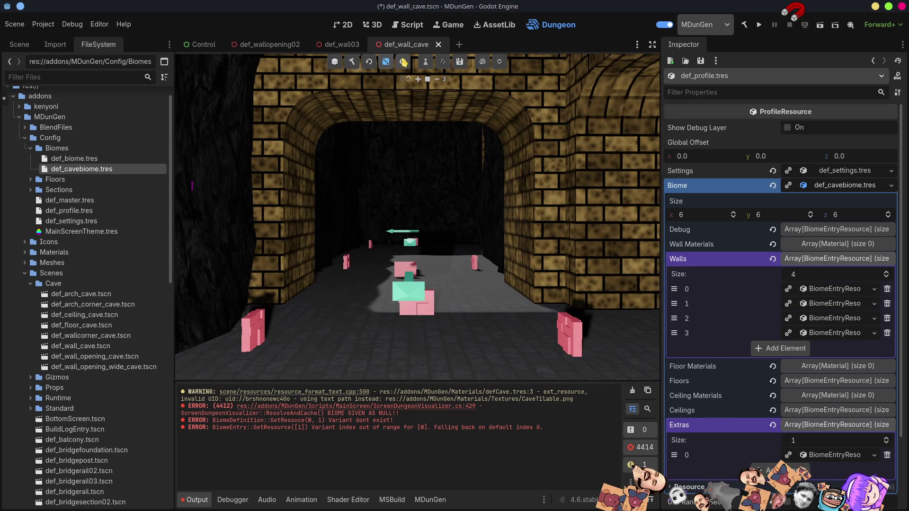
{"action": "left_click", "coordinate": [403, 62]}
{"action": "left_click", "coordinate": [428, 133]}
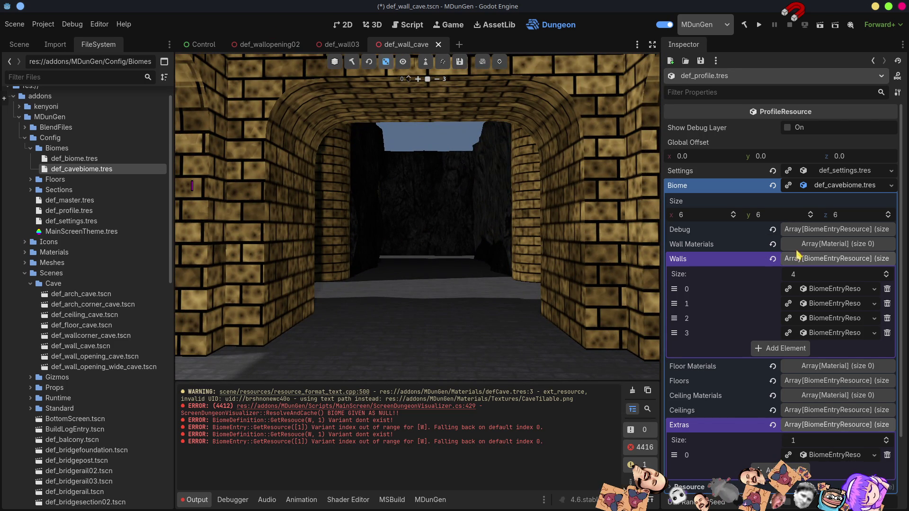
Step: Expand the Walls array in the Inspector down to the WD wall entry
{"action": "left_click", "coordinate": [845, 246]}
{"action": "left_click", "coordinate": [842, 246]}
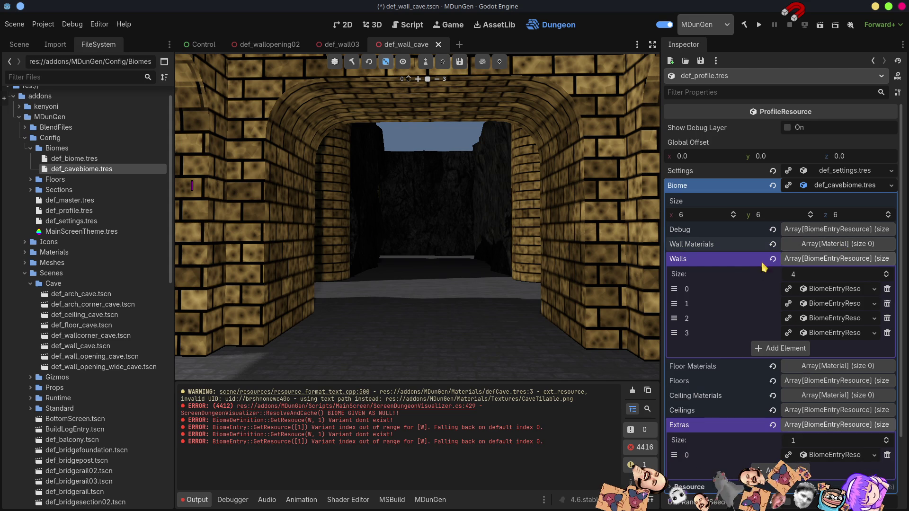
{"action": "left_click", "coordinate": [848, 259]}
{"action": "left_click", "coordinate": [849, 258]}
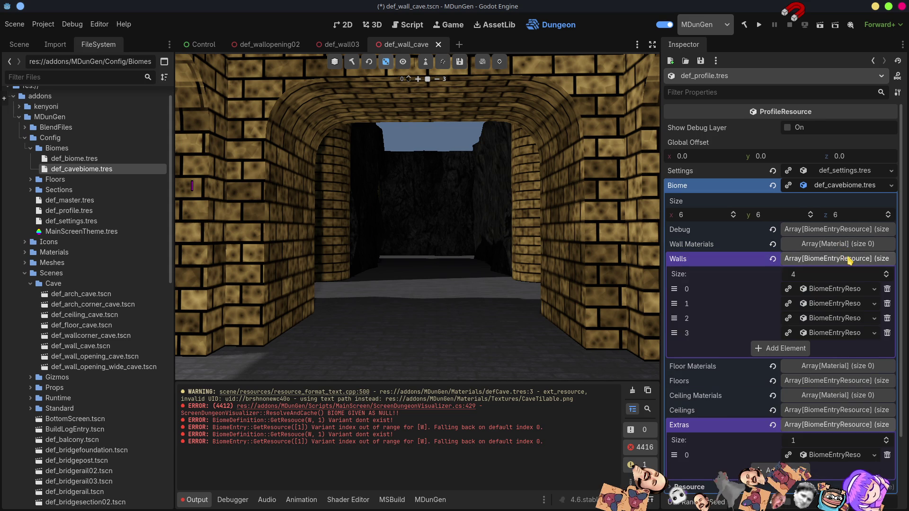
{"action": "left_click", "coordinate": [833, 290]}
{"action": "left_click", "coordinate": [832, 291]}
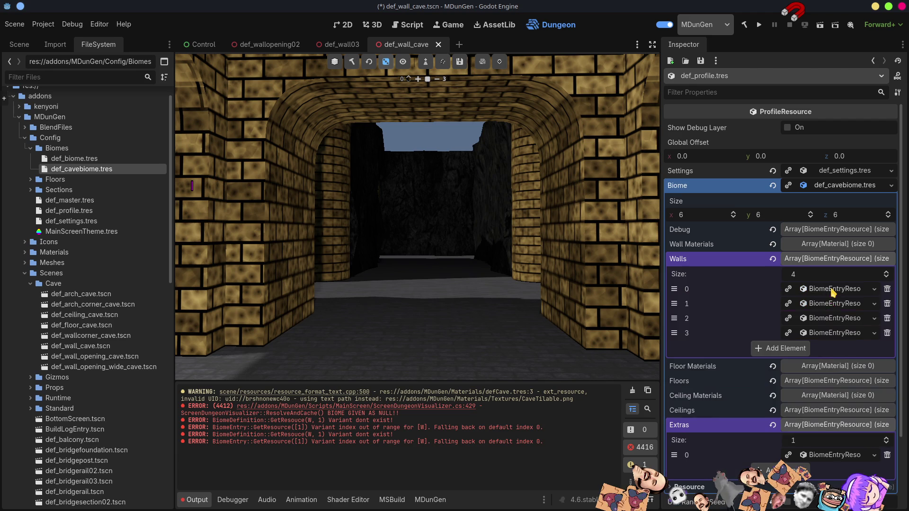
{"action": "left_click", "coordinate": [833, 304]}
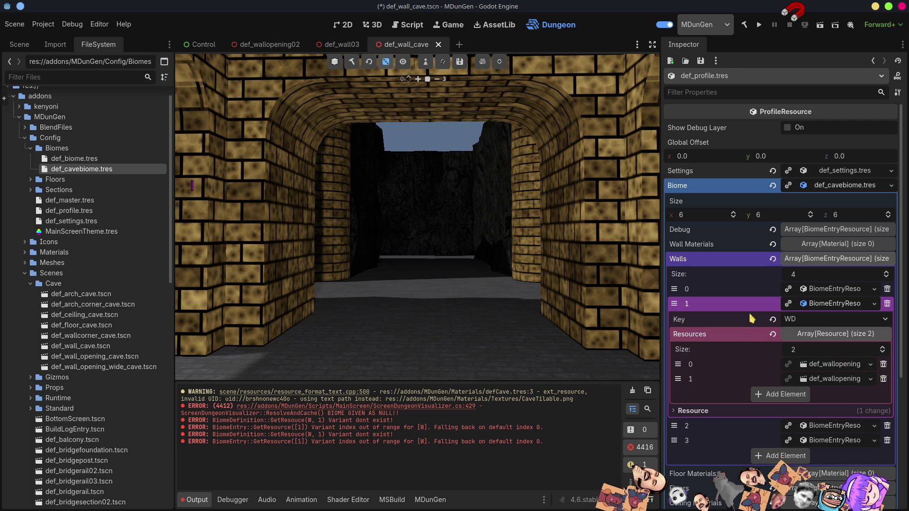
Step: Make the WD entry unique and replace its two opening resources with def_wall_opening_cave.tscn
{"action": "left_click", "coordinate": [789, 306]}
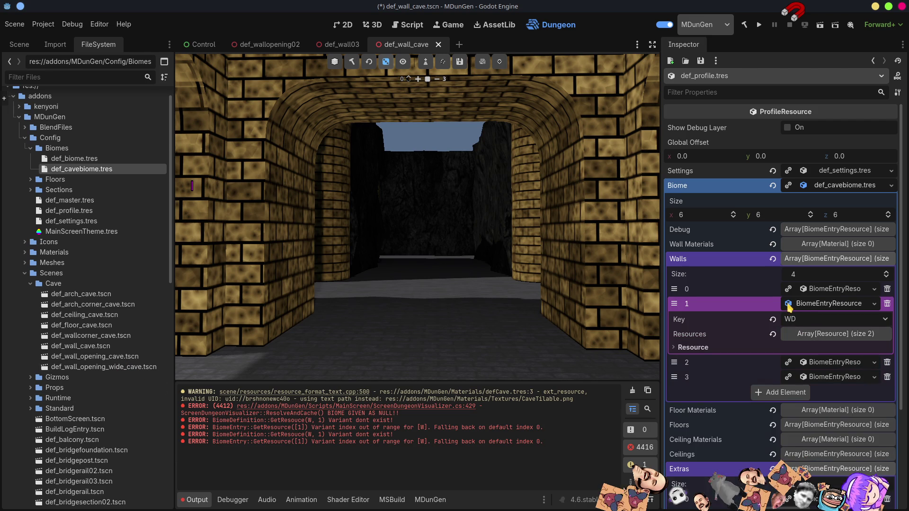
{"action": "left_click", "coordinate": [852, 335]}
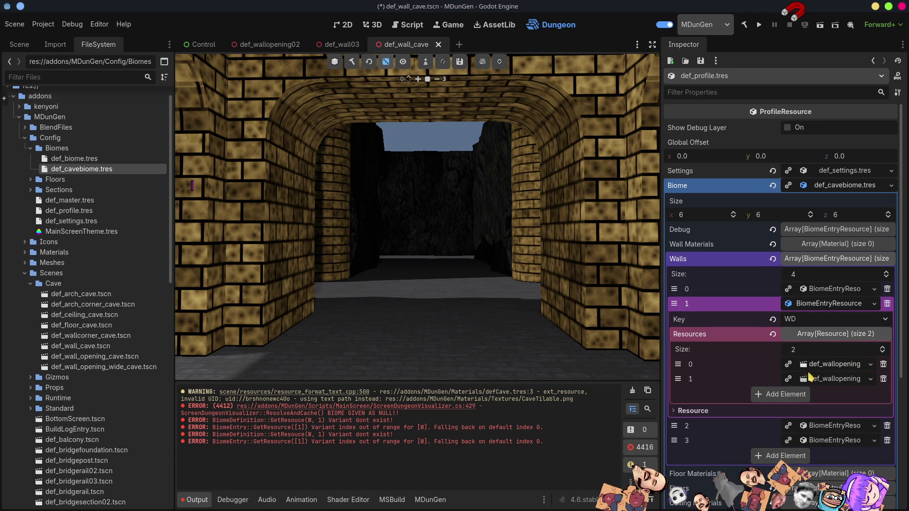
{"action": "left_click", "coordinate": [883, 380]}
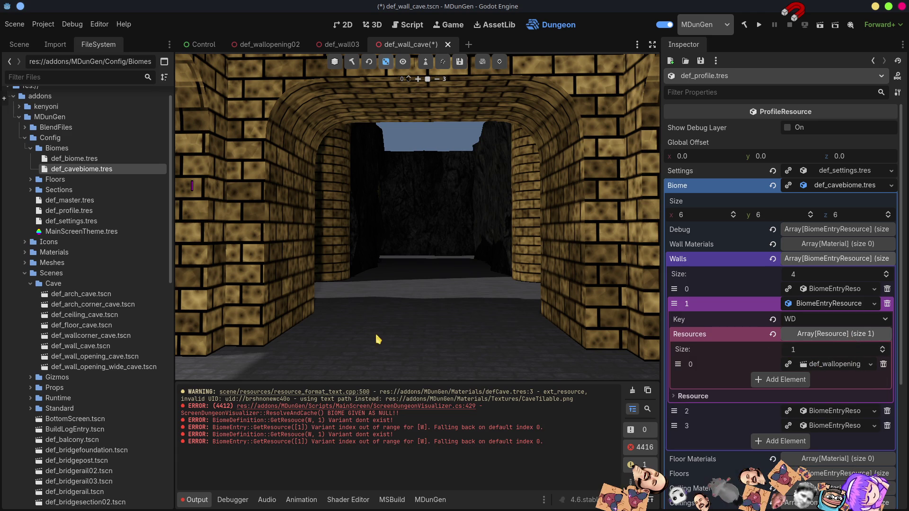
{"action": "left_click", "coordinate": [883, 364]}
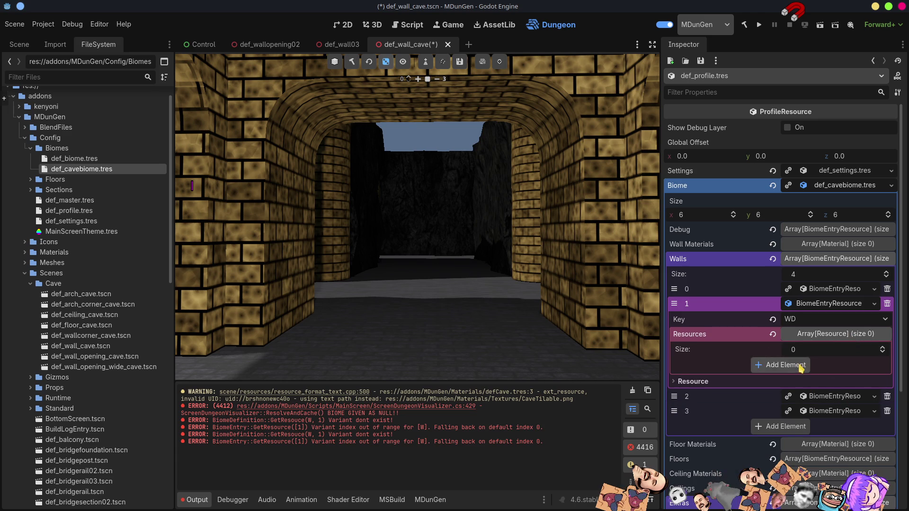
{"action": "left_click", "coordinate": [781, 366]}
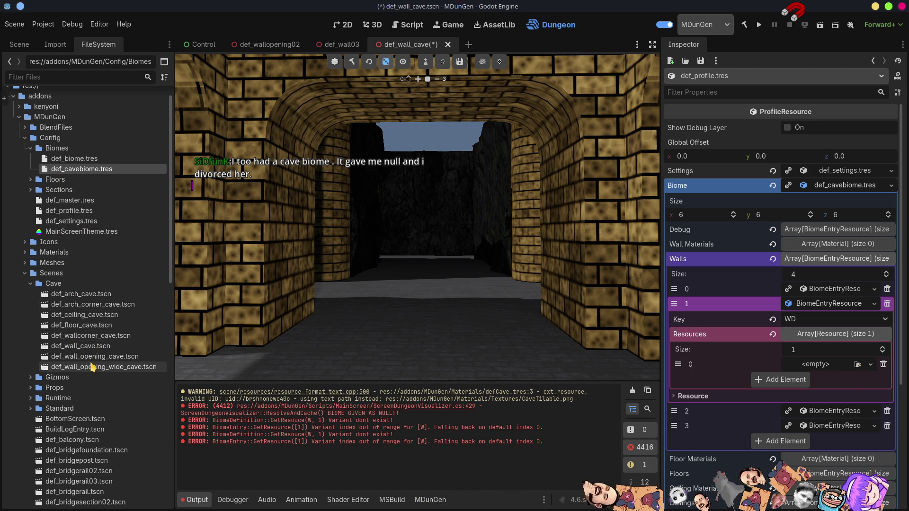
{"action": "left_click_drag", "start_coordinate": [92, 359], "coordinate": [814, 367]}
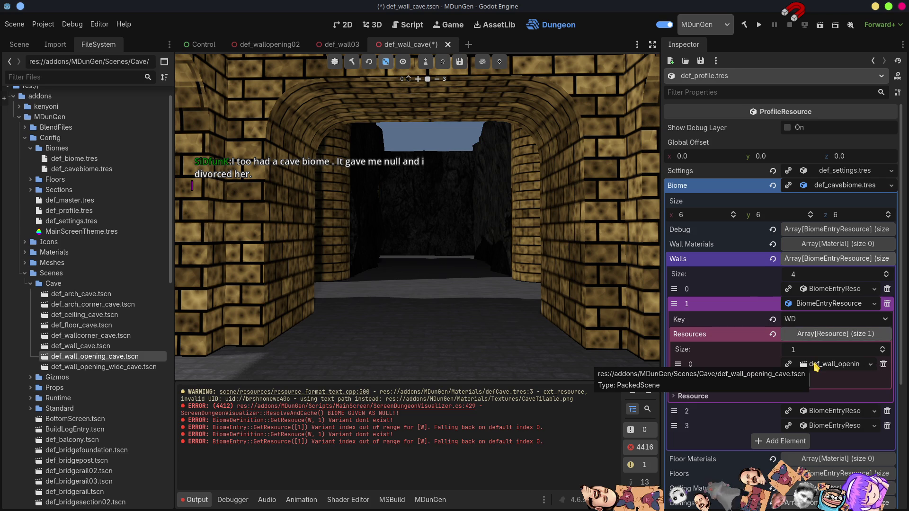
Step: Rebuild the dungeon, look around the cave result, and collapse the WD entry
{"action": "left_click", "coordinate": [352, 62]}
{"action": "mouse_move", "coordinate": [344, 133]}
{"action": "left_mouse_down"}
{"action": "mouse_move", "coordinate": [347, 90]}
{"action": "mouse_move", "coordinate": [360, 97]}
{"action": "mouse_move", "coordinate": [350, 156]}
{"action": "mouse_move", "coordinate": [483, 222]}
{"action": "mouse_move", "coordinate": [445, 240]}
{"action": "mouse_move", "coordinate": [442, 130]}
{"action": "mouse_move", "coordinate": [466, 117]}
{"action": "mouse_move", "coordinate": [455, 142]}
{"action": "left_mouse_up"}
{"action": "scroll", "coordinate": [94, 284], "scroll_direction": "down", "scroll_amount": 5}
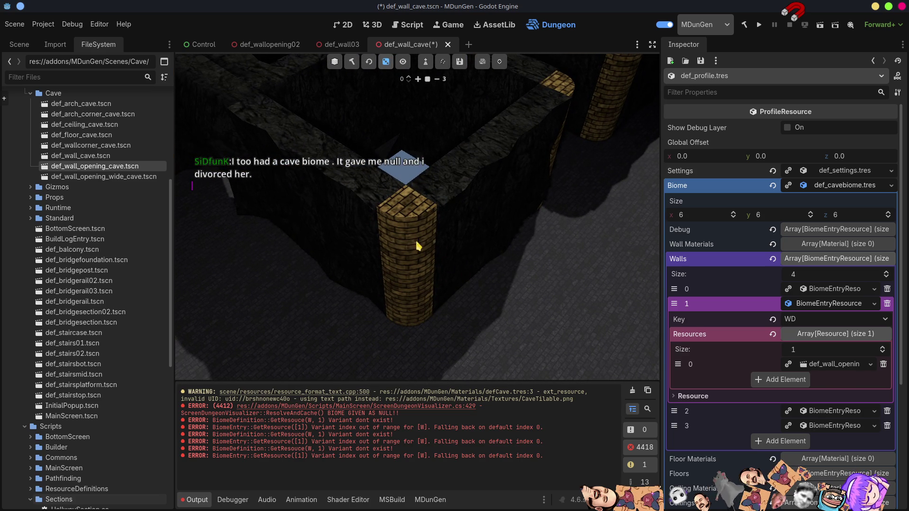
{"action": "left_click", "coordinate": [823, 306]}
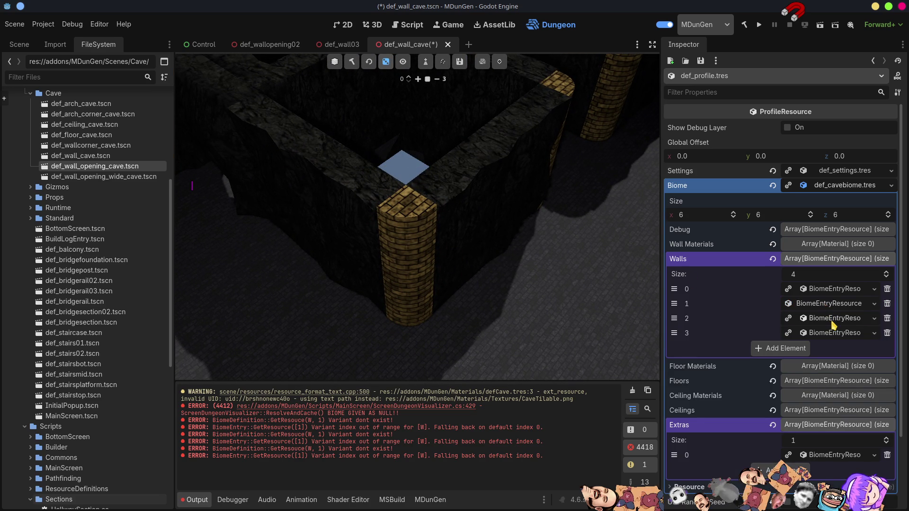
Step: Make the WDW entry unique and swap its scene for def_wall_opening_wide_cave.tscn
{"action": "left_click", "coordinate": [833, 319]}
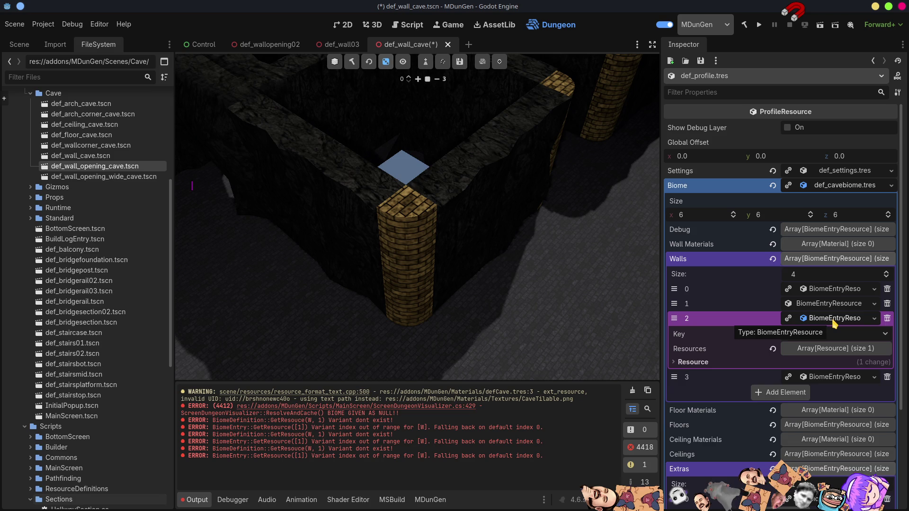
{"action": "left_click", "coordinate": [834, 320]}
{"action": "left_click", "coordinate": [806, 318]}
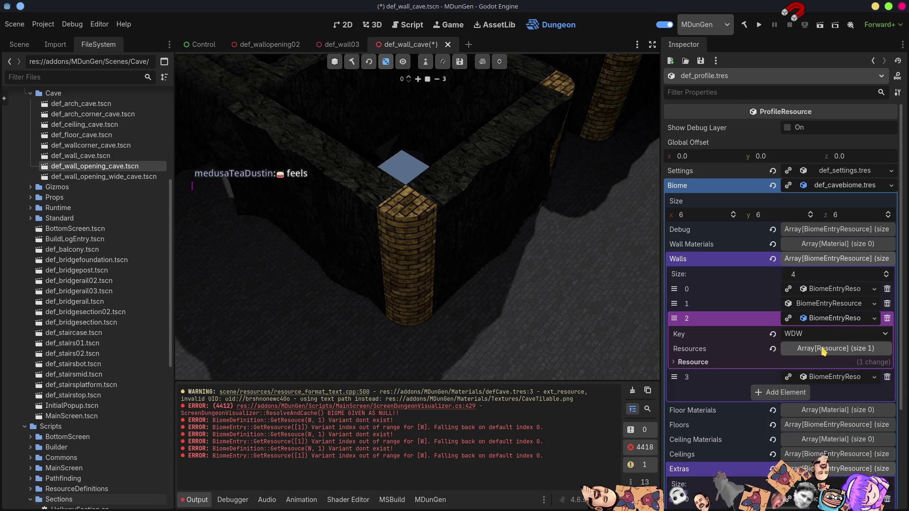
{"action": "left_click", "coordinate": [821, 348]}
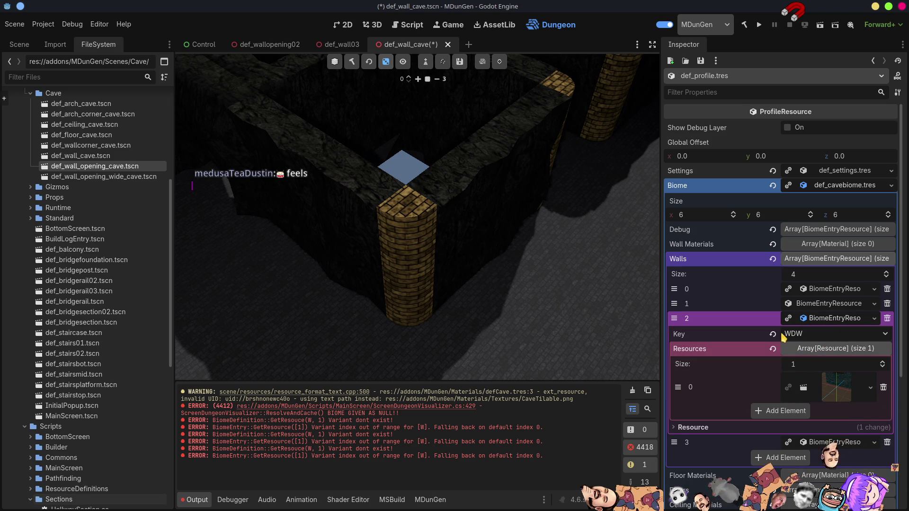
{"action": "left_click", "coordinate": [804, 349]}
{"action": "left_click", "coordinate": [816, 349]}
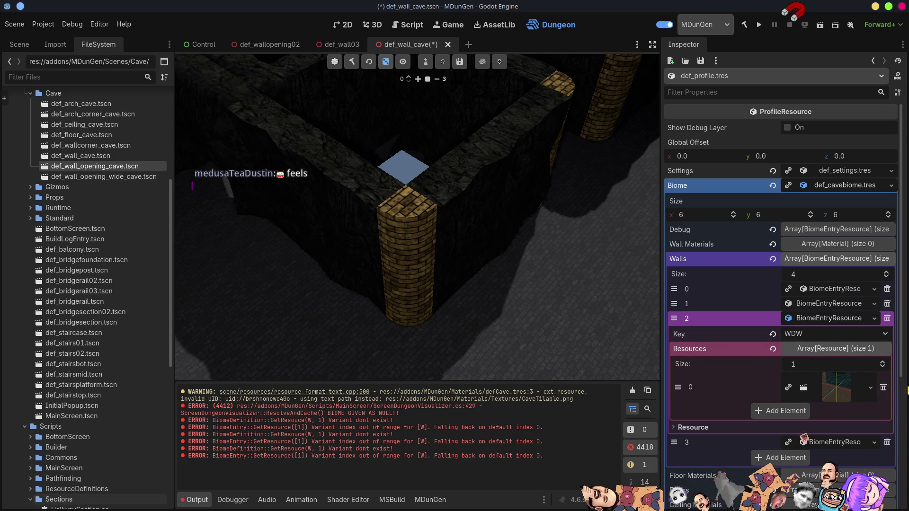
{"action": "left_click", "coordinate": [870, 387]}
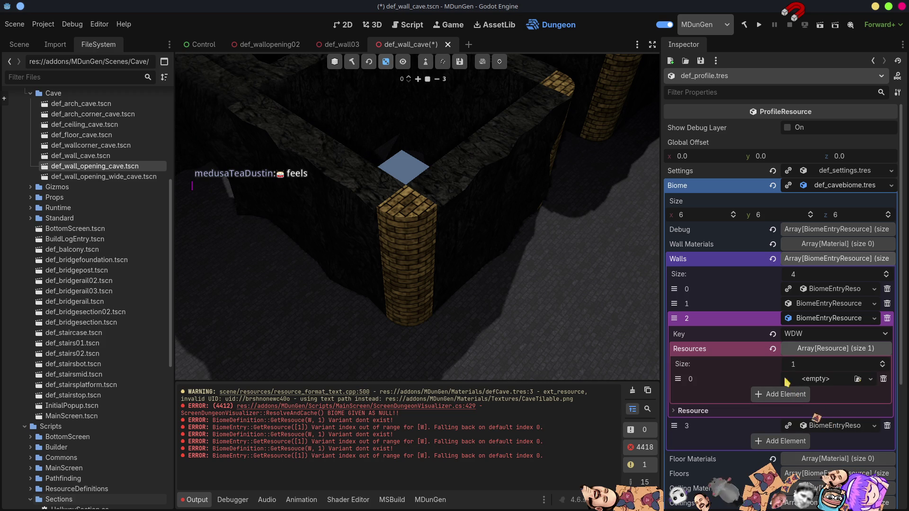
{"action": "mouse_move", "coordinate": [107, 178]}
{"action": "left_mouse_down"}
{"action": "mouse_move", "coordinate": [520, 338]}
{"action": "mouse_move", "coordinate": [810, 384]}
{"action": "left_mouse_up"}
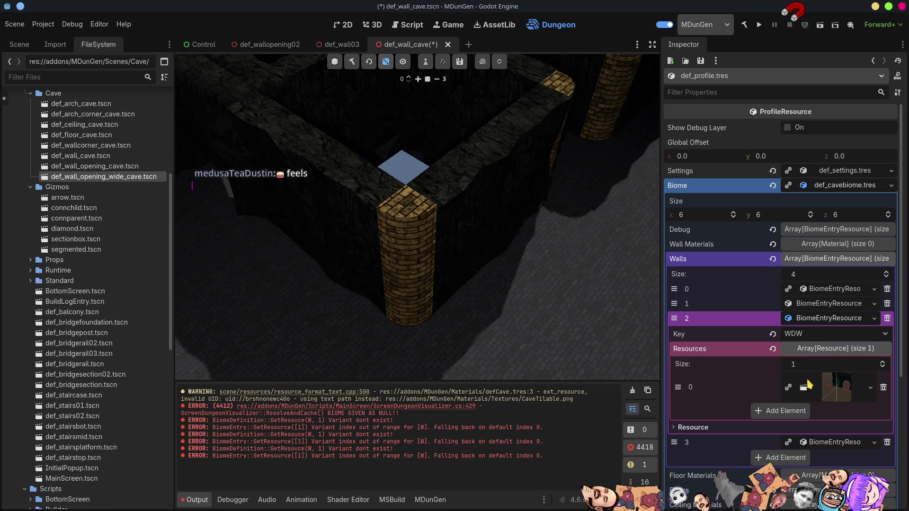
{"action": "left_click", "coordinate": [818, 318]}
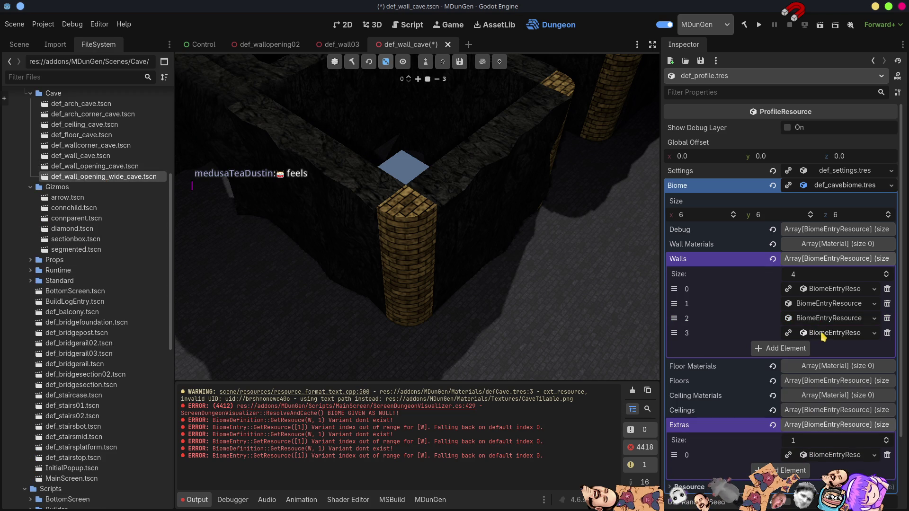
{"action": "left_click", "coordinate": [834, 334]}
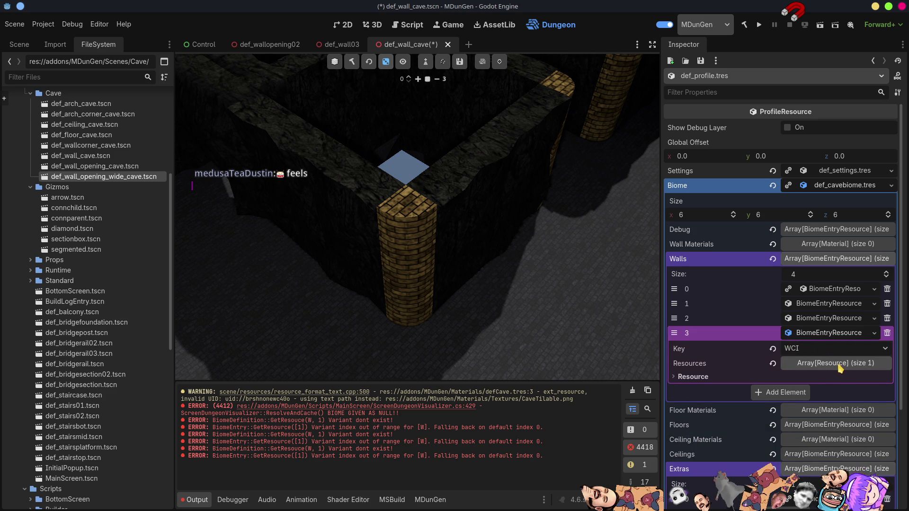
Step: Replace the WCI entry's resource with def_wallcorner_cave.tscn in a fresh slot, then collapse Walls
{"action": "left_click", "coordinate": [836, 363]}
{"action": "left_click", "coordinate": [887, 395]}
{"action": "left_click", "coordinate": [795, 395]}
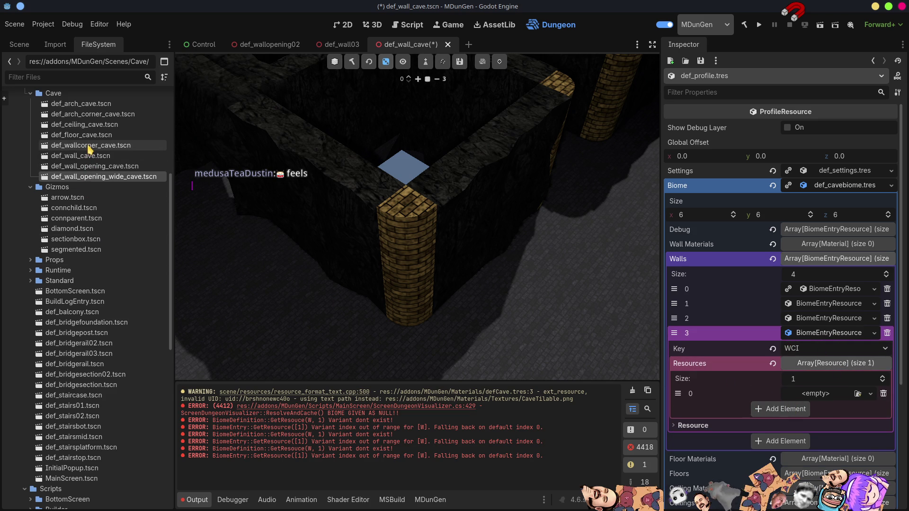
{"action": "left_click_drag", "start_coordinate": [90, 145], "coordinate": [813, 394]}
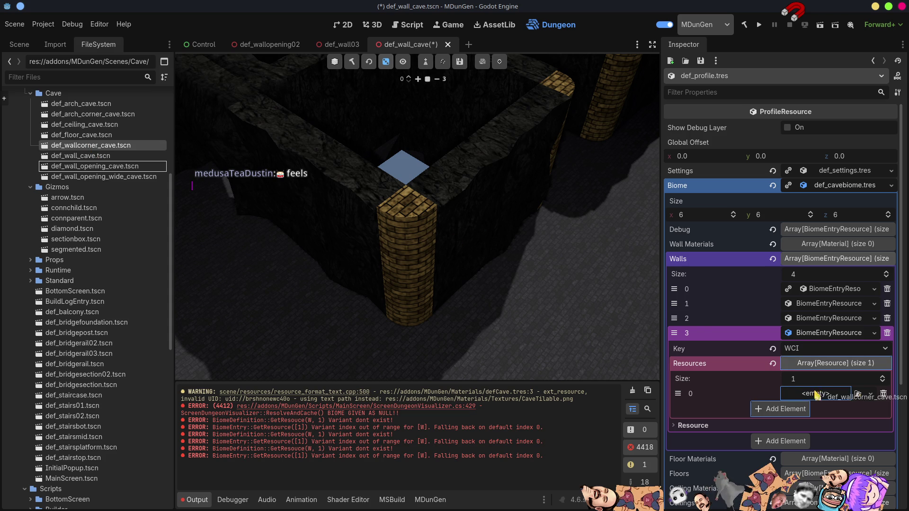
{"action": "left_click", "coordinate": [818, 333]}
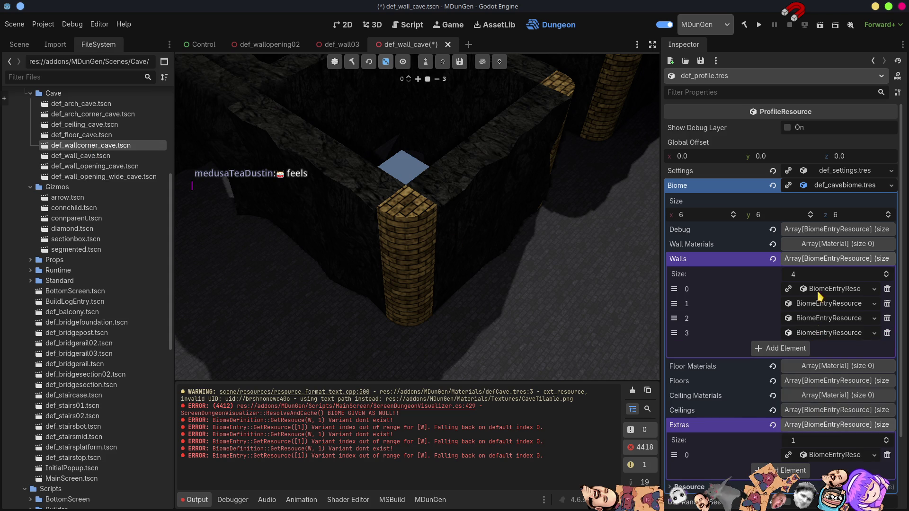
{"action": "left_click", "coordinate": [818, 260]}
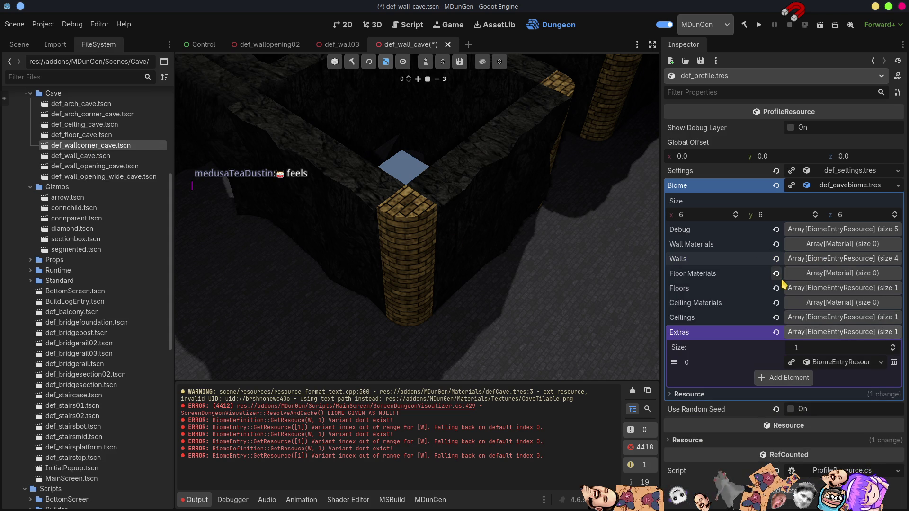
Step: Expand the Floors F entry and inspect its five floor and hallway resources
{"action": "left_click", "coordinate": [832, 289]}
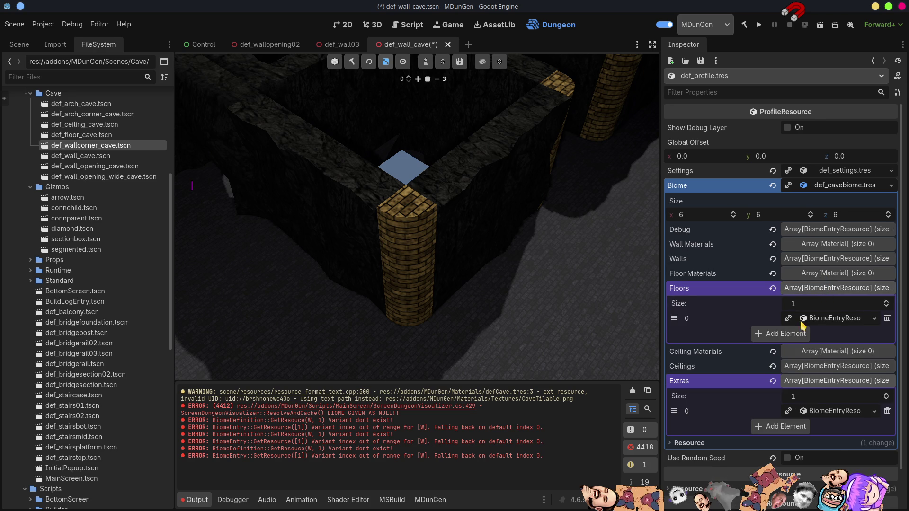
{"action": "left_click", "coordinate": [830, 319]}
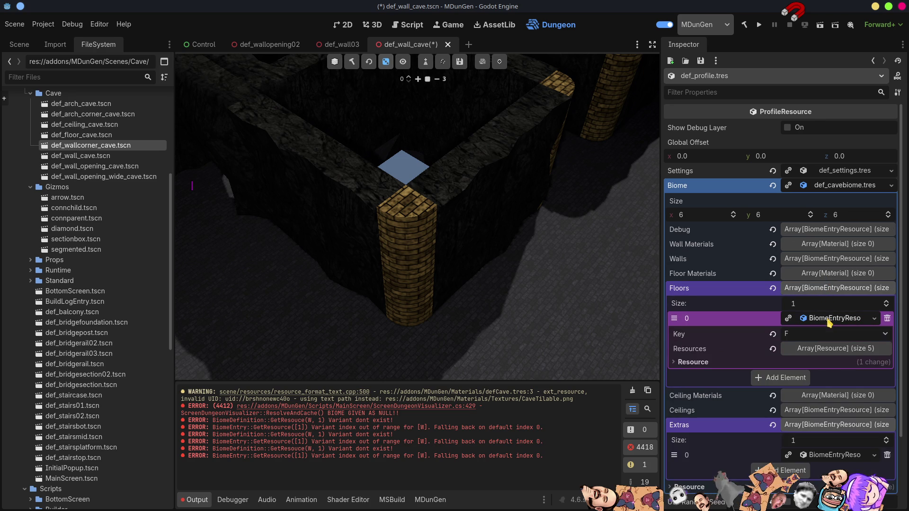
{"action": "left_click", "coordinate": [832, 351]}
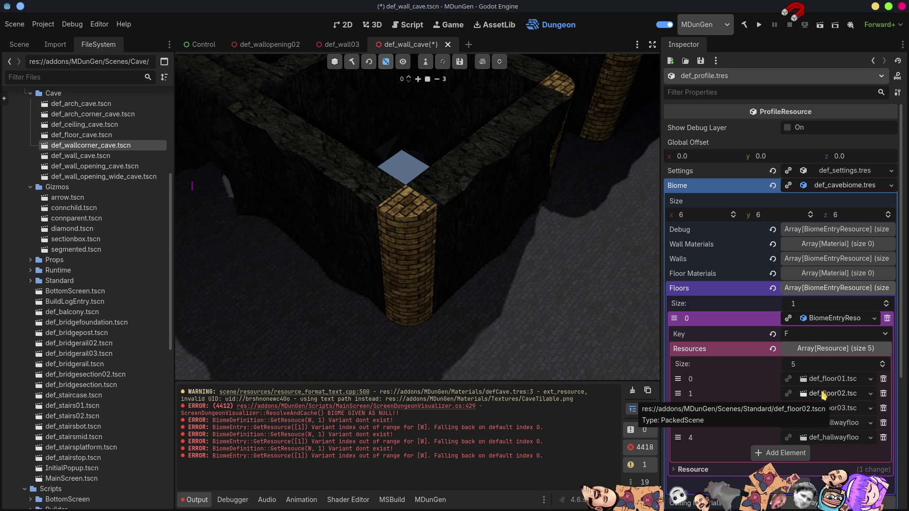
{"action": "left_click", "coordinate": [829, 380]}
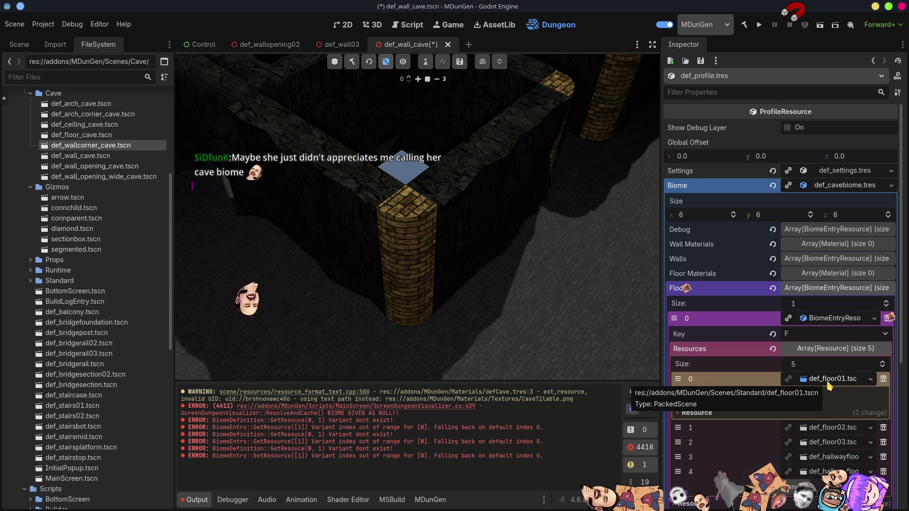
{"action": "left_click", "coordinate": [829, 380]}
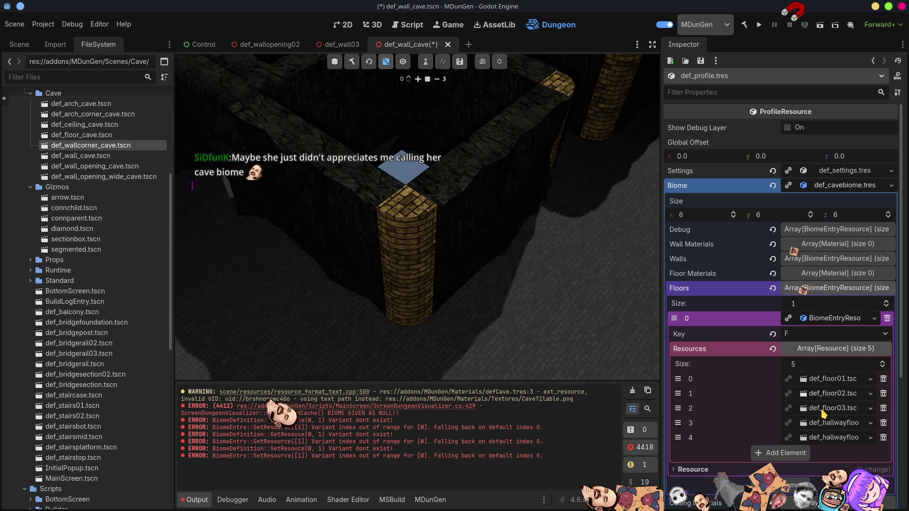
{"action": "left_click", "coordinate": [828, 437]}
{"action": "scroll", "coordinate": [833, 416], "scroll_direction": "down", "scroll_amount": 2}
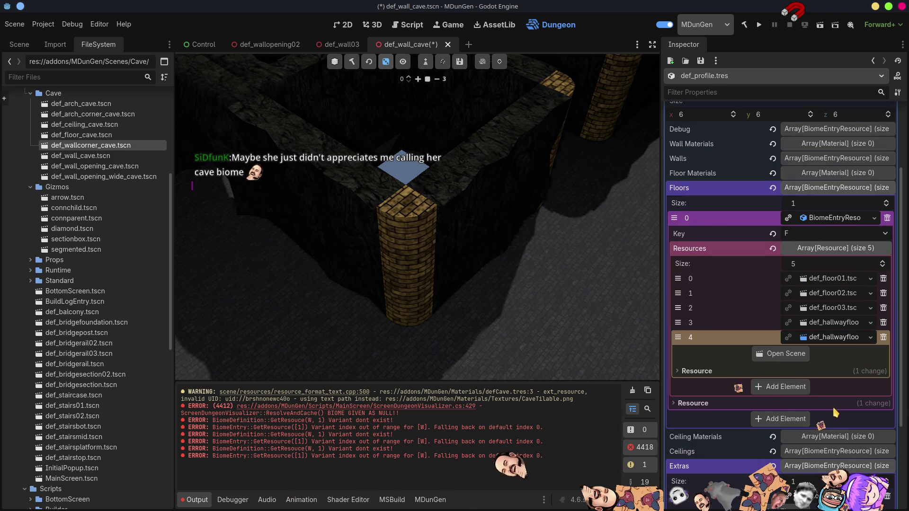
{"action": "left_click", "coordinate": [828, 325]}
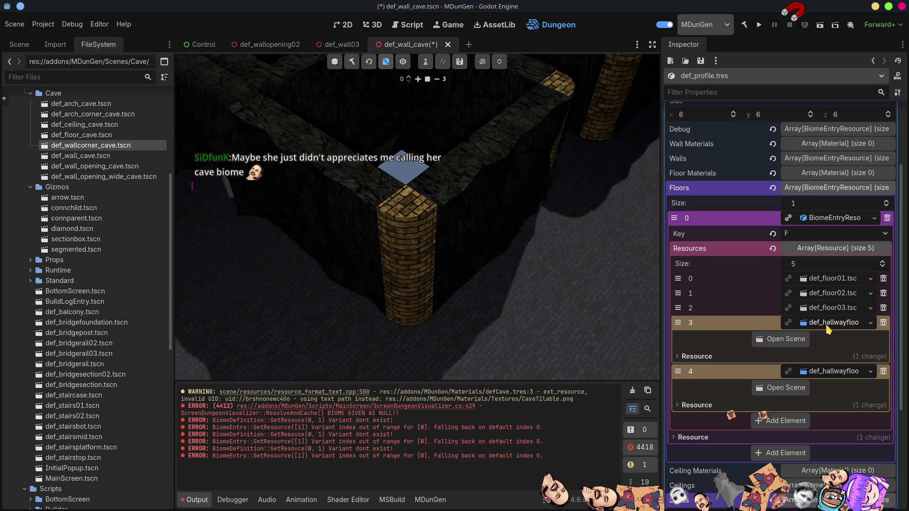
Step: Delete all five floor resources and add def_floor_cave.tscn as the only one
{"action": "left_click", "coordinate": [883, 324]}
{"action": "left_click", "coordinate": [883, 323]}
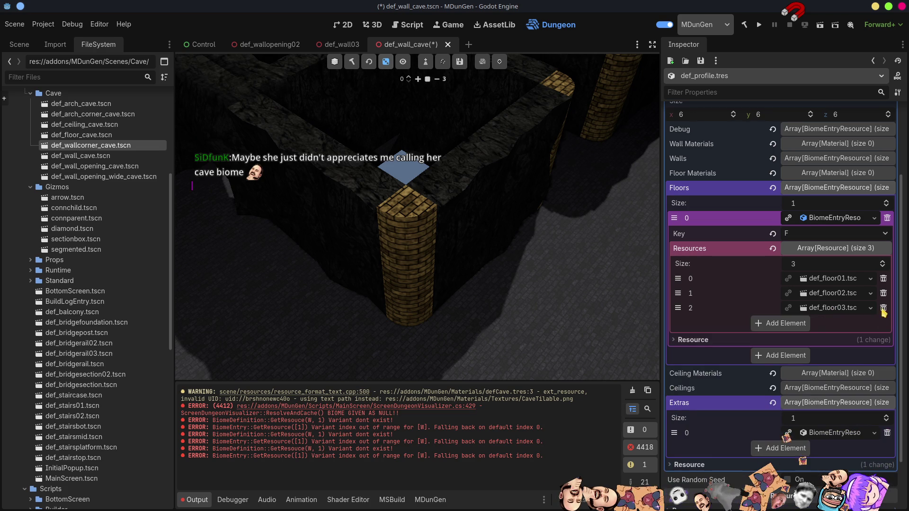
{"action": "left_click", "coordinate": [883, 308]}
{"action": "left_click", "coordinate": [883, 293]}
{"action": "left_click", "coordinate": [883, 278]}
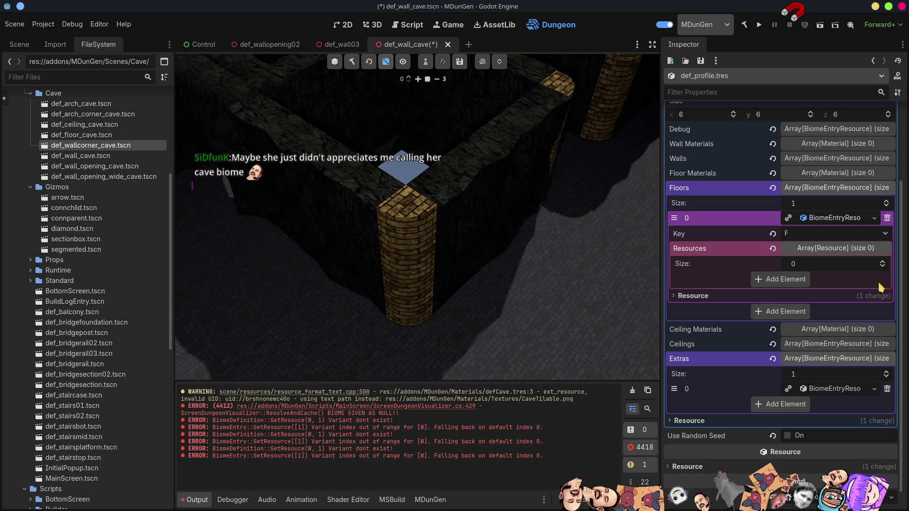
{"action": "left_click", "coordinate": [787, 279]}
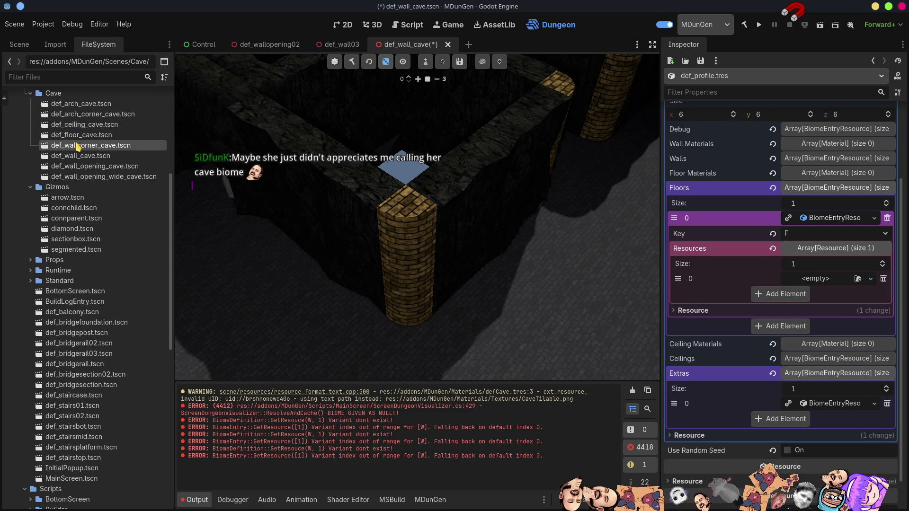
{"action": "mouse_move", "coordinate": [81, 135]}
{"action": "left_mouse_down"}
{"action": "mouse_move", "coordinate": [843, 290]}
{"action": "mouse_move", "coordinate": [821, 279]}
{"action": "left_mouse_up"}
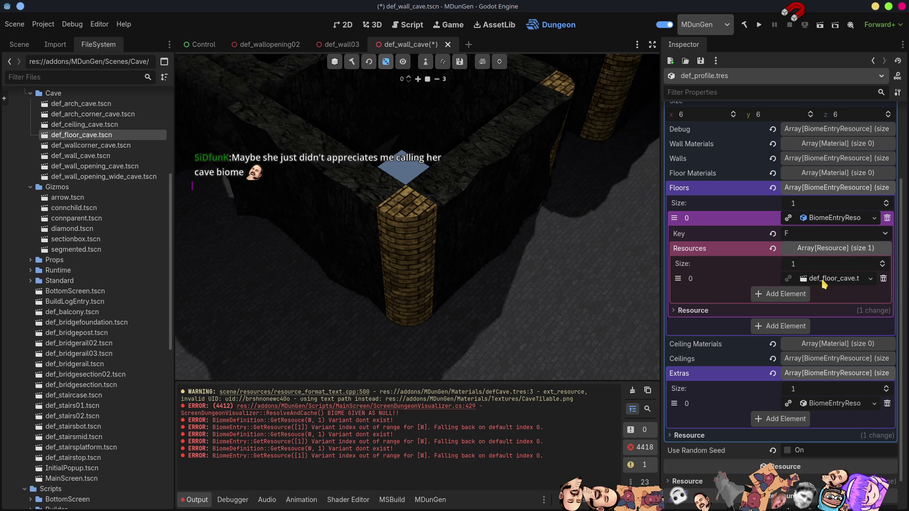
{"action": "left_click", "coordinate": [831, 219]}
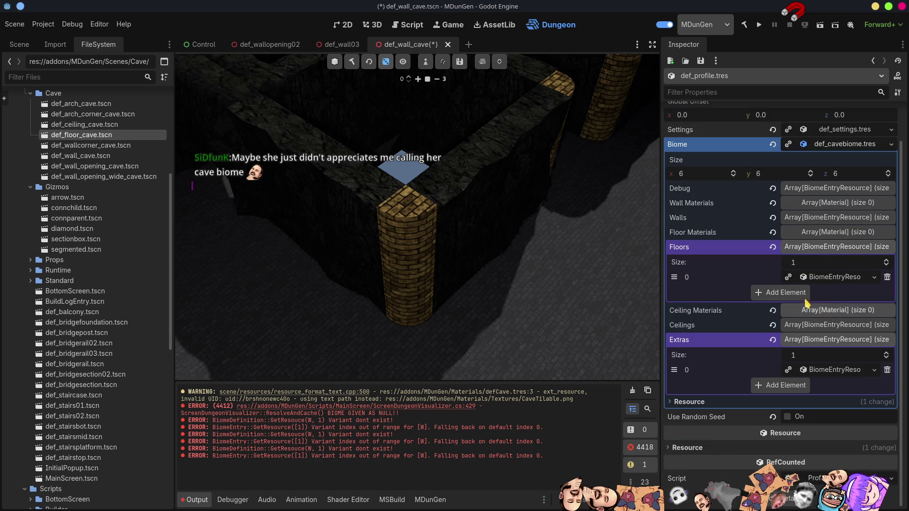
{"action": "left_click", "coordinate": [822, 246]}
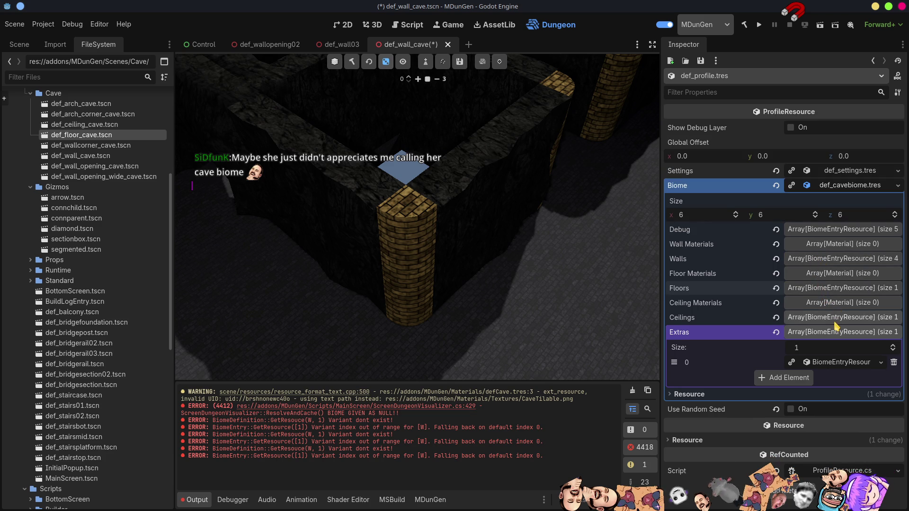
Step: Clear def_ceiling.tscn from the C ceiling slot and drop in def_ceiling_cave.tscn
{"action": "left_click", "coordinate": [837, 320]}
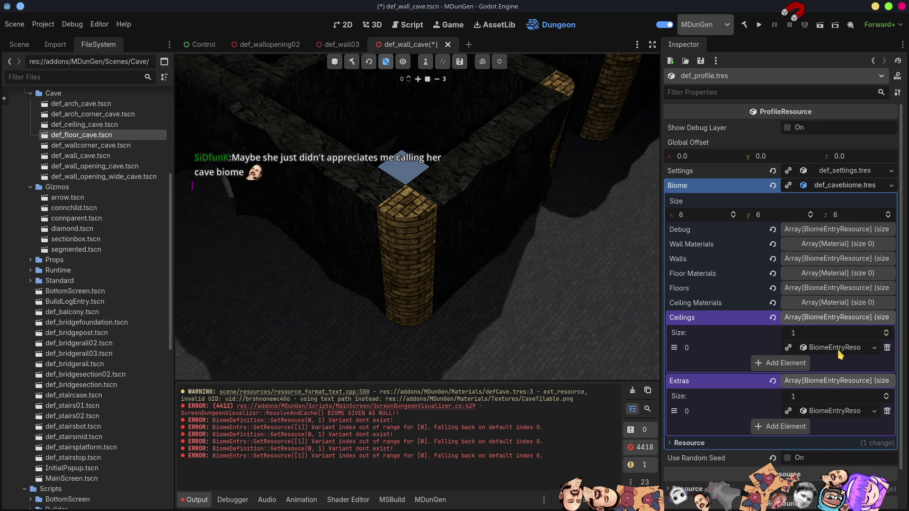
{"action": "left_click", "coordinate": [837, 348]}
{"action": "left_click", "coordinate": [823, 378]}
{"action": "left_click", "coordinate": [870, 408]}
{"action": "left_click", "coordinate": [804, 411]}
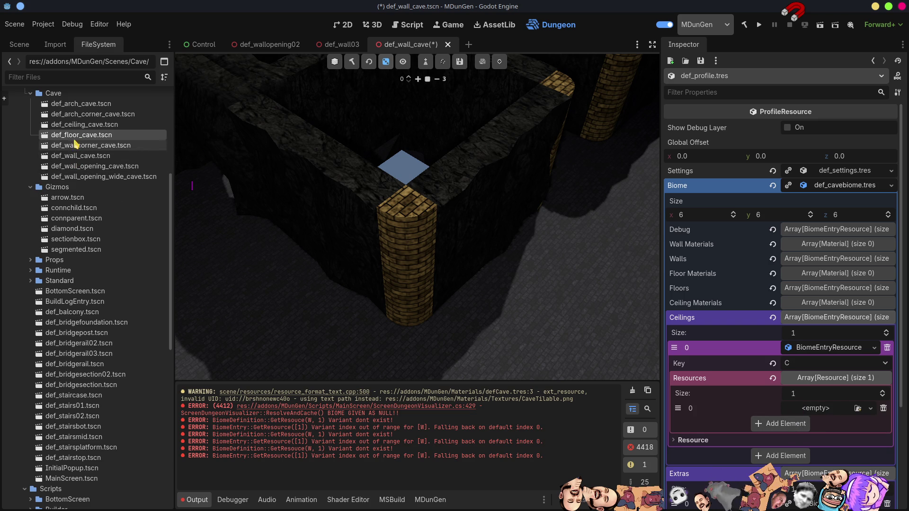
{"action": "mouse_move", "coordinate": [74, 126]}
{"action": "left_mouse_down"}
{"action": "mouse_move", "coordinate": [142, 135]}
{"action": "mouse_move", "coordinate": [822, 410]}
{"action": "left_mouse_up"}
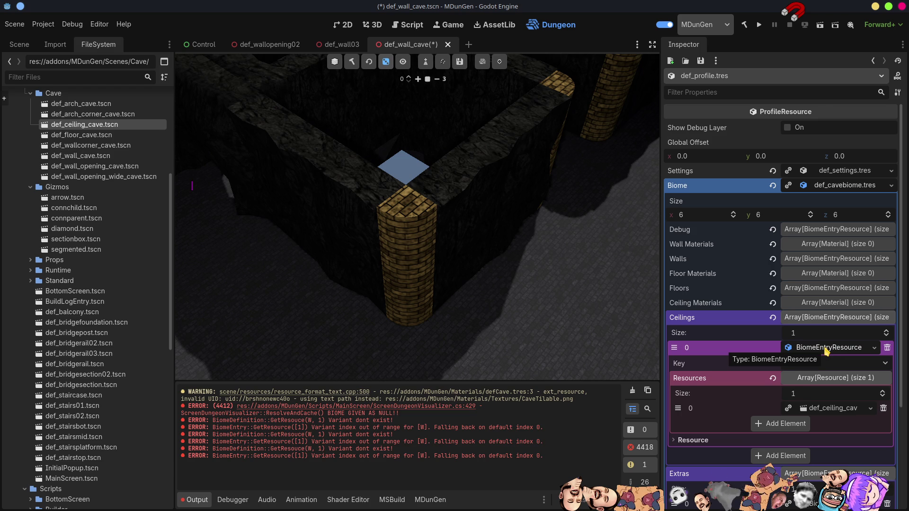
{"action": "left_click", "coordinate": [824, 318]}
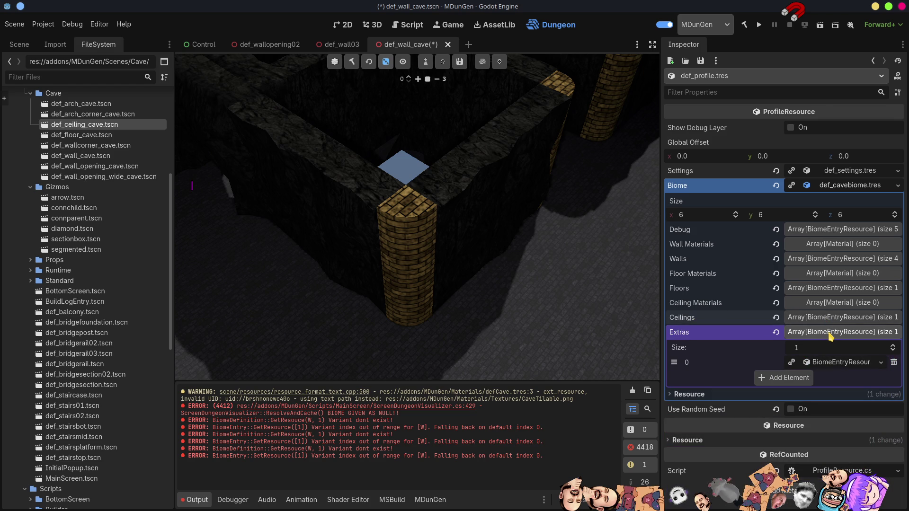
{"action": "left_click", "coordinate": [829, 332]}
{"action": "left_click", "coordinate": [831, 332]}
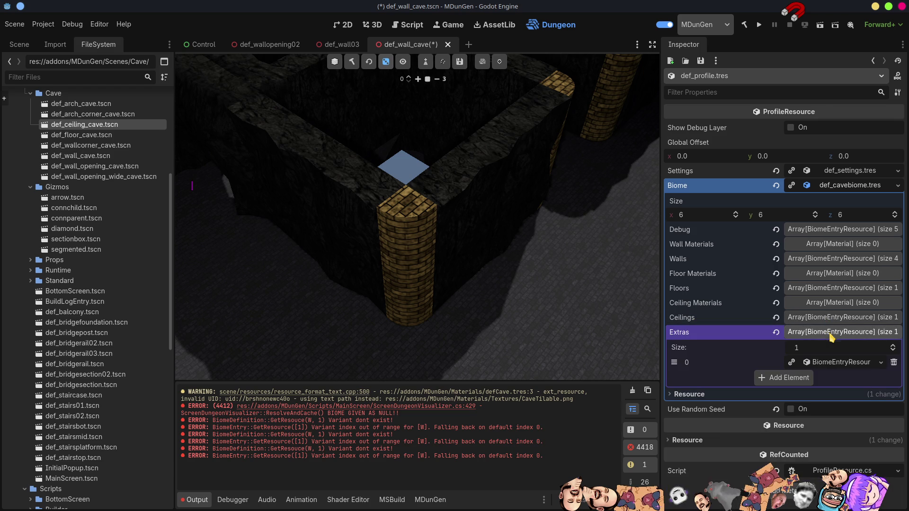
Step: Clear the ARCH extras entry's three resources and add one empty slot
{"action": "left_click", "coordinate": [837, 362]}
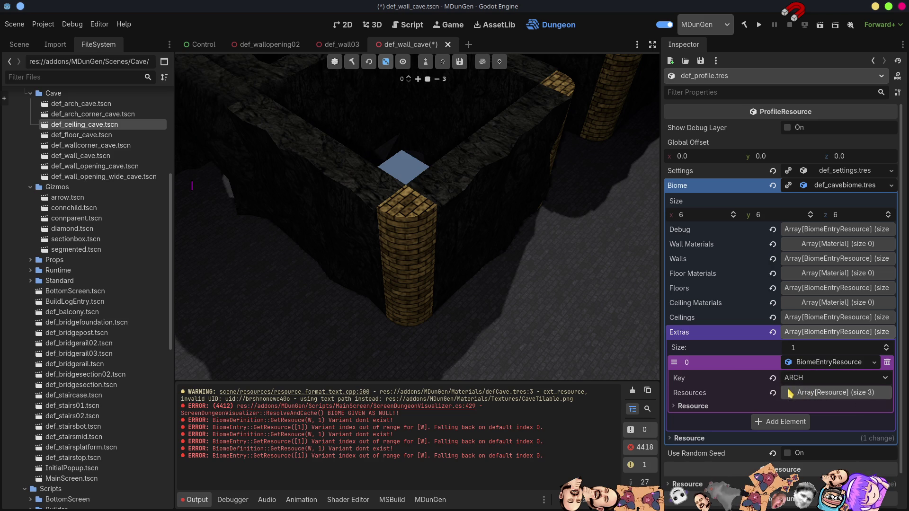
{"action": "left_click", "coordinate": [772, 393]}
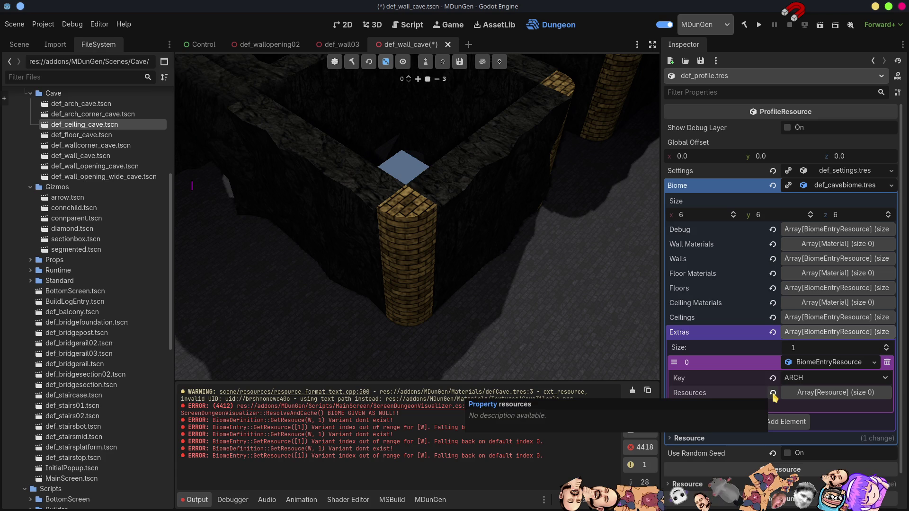
{"action": "left_click", "coordinate": [826, 393]}
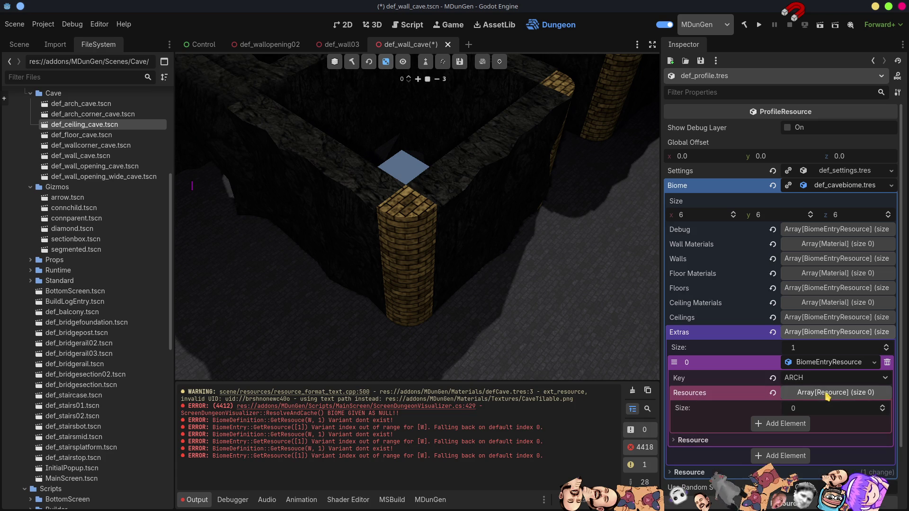
{"action": "left_click", "coordinate": [797, 423]}
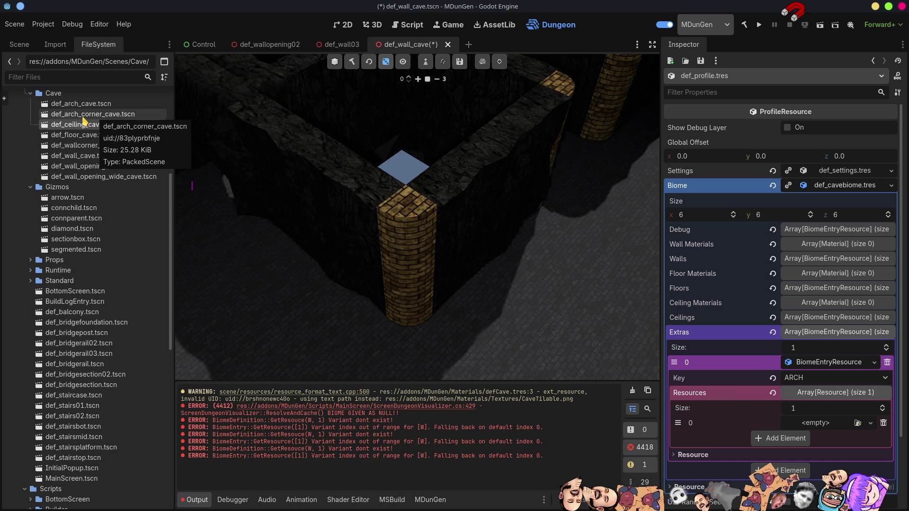
Step: Fill the empty ARCH slot with def_arch_cave.tscn and save the scene
{"action": "left_click", "coordinate": [84, 125]}
{"action": "mouse_move", "coordinate": [92, 108]}
{"action": "left_mouse_down"}
{"action": "mouse_move", "coordinate": [813, 352]}
{"action": "mouse_move", "coordinate": [820, 429]}
{"action": "left_mouse_up"}
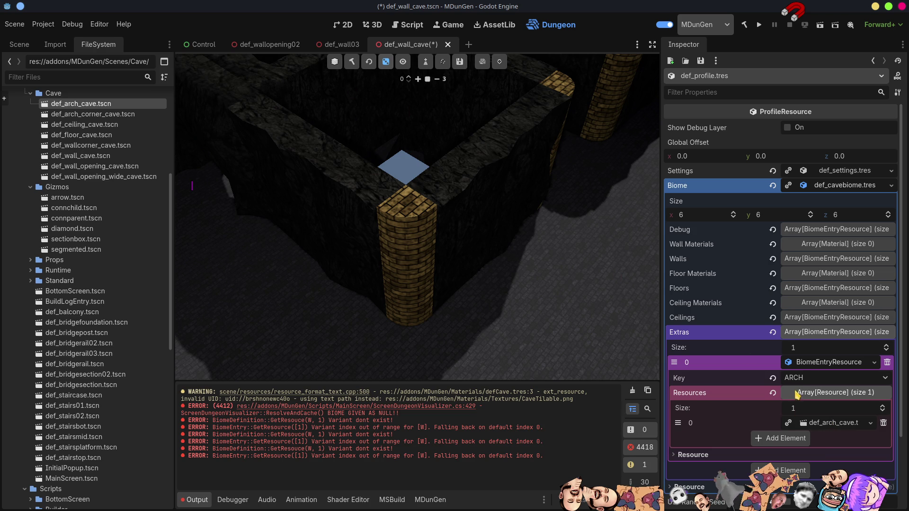
{"action": "key", "text": "ctrl+s"}
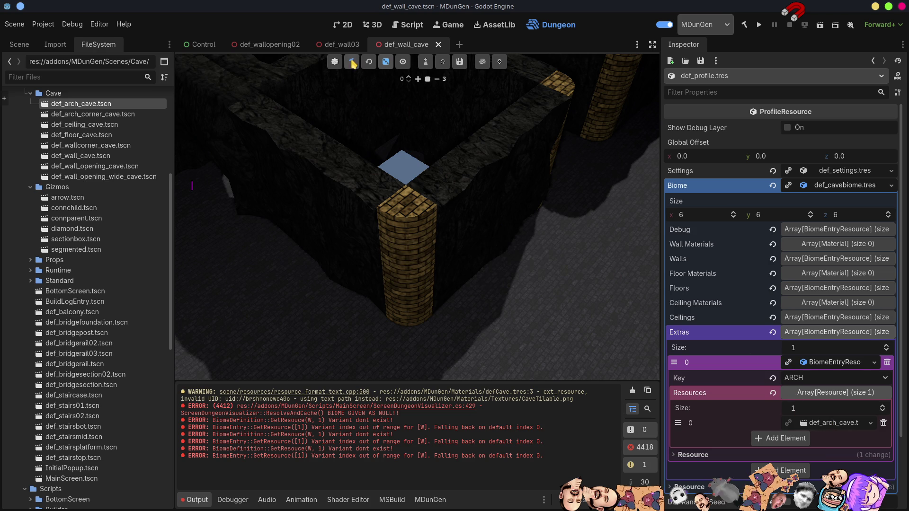
Step: Hide the Ceilings layer in the viewport to reveal the cave-rock walls throughout
{"action": "scroll", "coordinate": [476, 258], "scroll_direction": "up", "scroll_amount": 5}
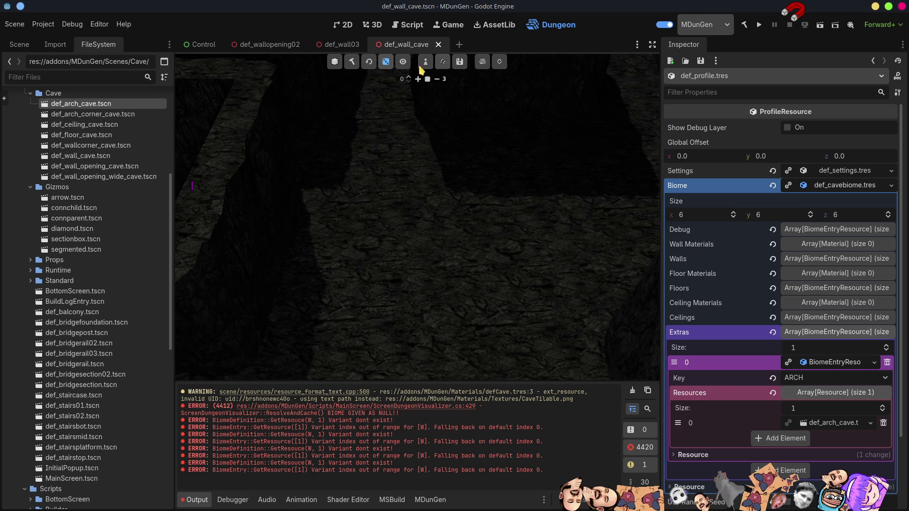
{"action": "left_click", "coordinate": [403, 62]}
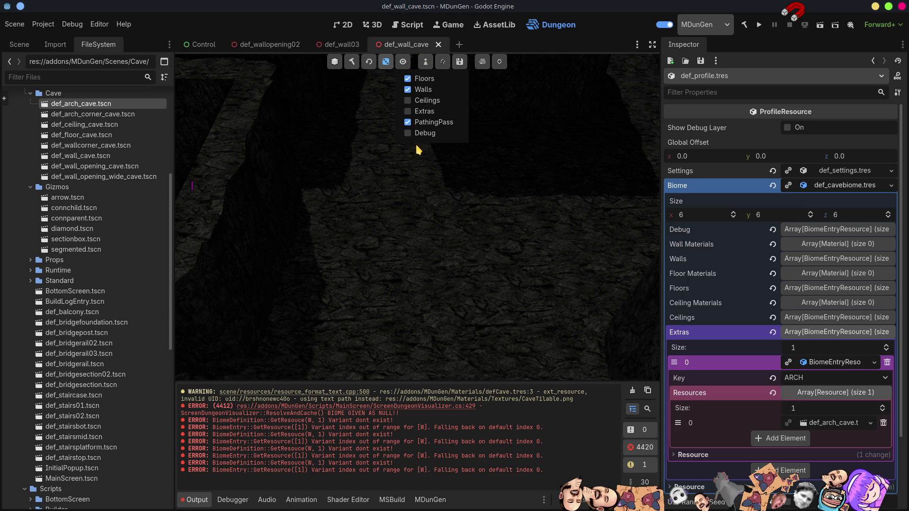
{"action": "left_click", "coordinate": [409, 103]}
{"action": "left_click", "coordinate": [453, 213]}
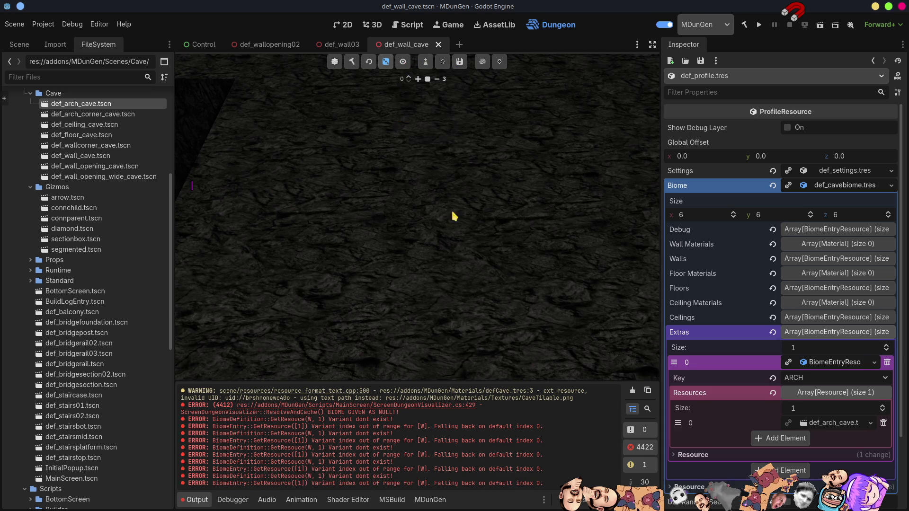